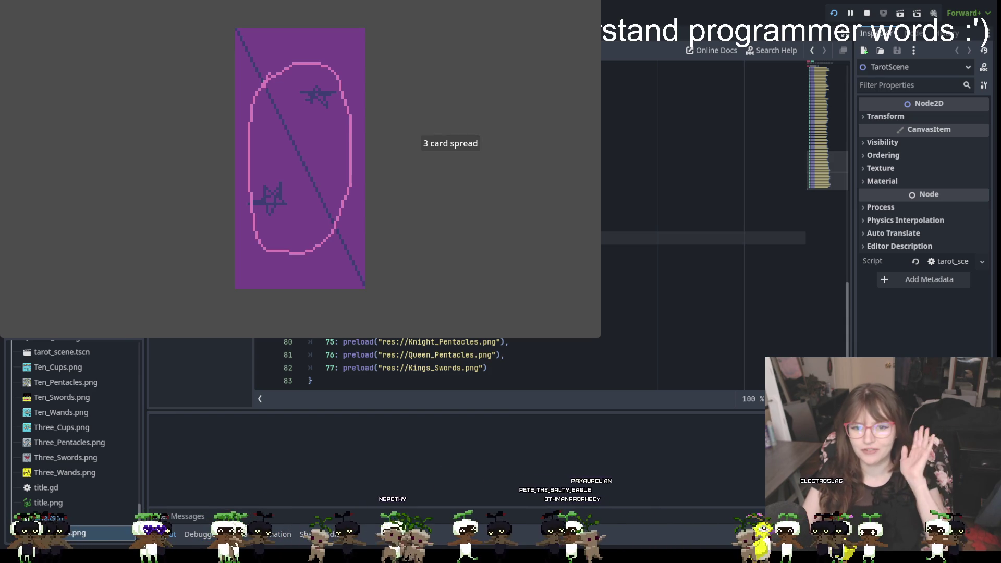
# - Deal a three-card spread and redraw it several times for random cards
pyautogui.click(452, 144)
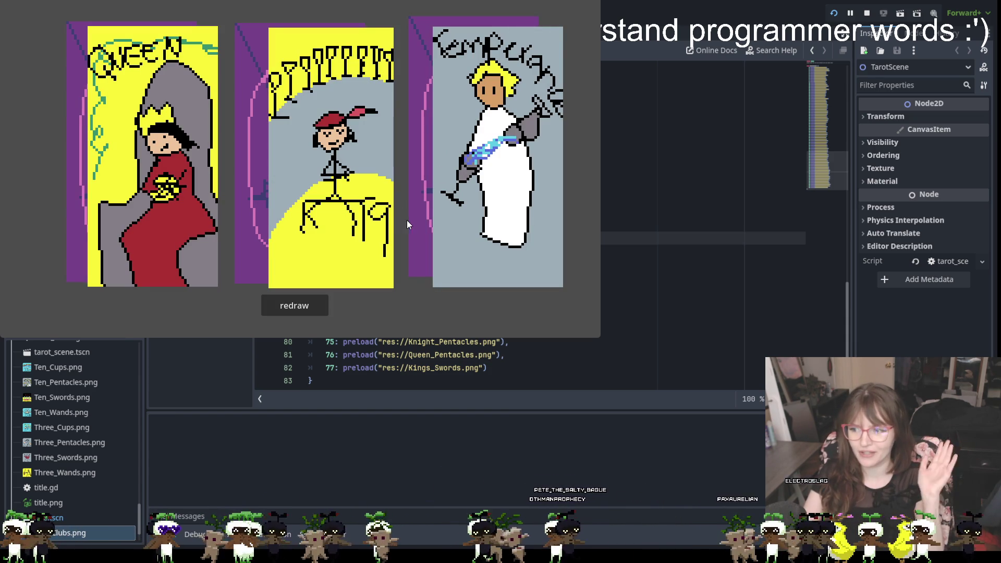
pyautogui.click(297, 306)
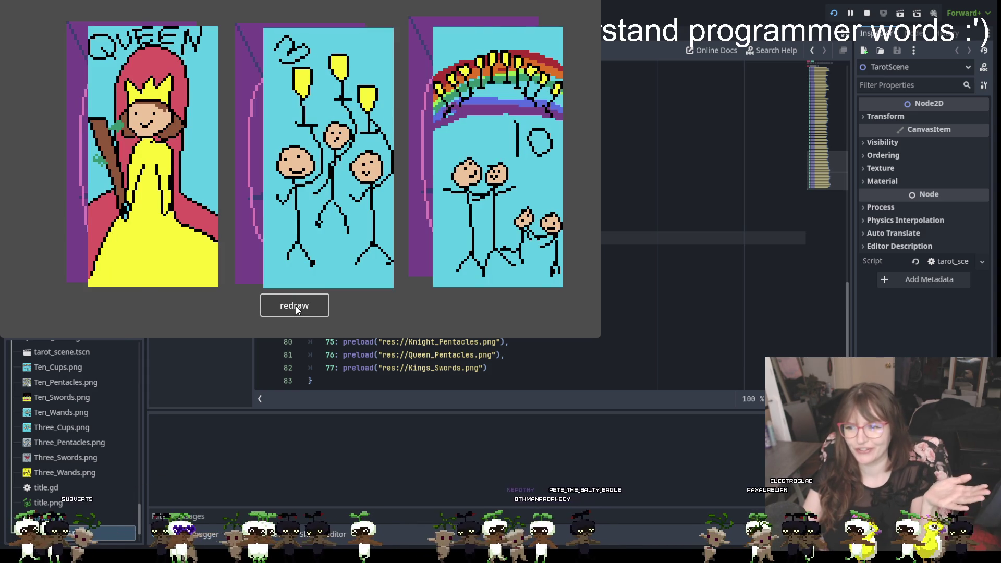
pyautogui.click(296, 307)
pyautogui.click(296, 307)
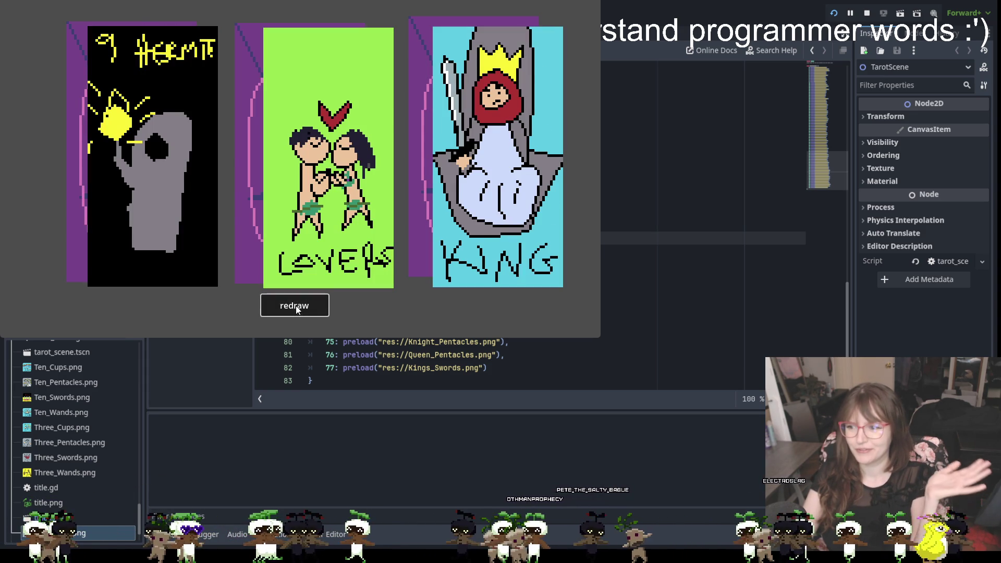
pyautogui.click(296, 309)
pyautogui.click(297, 309)
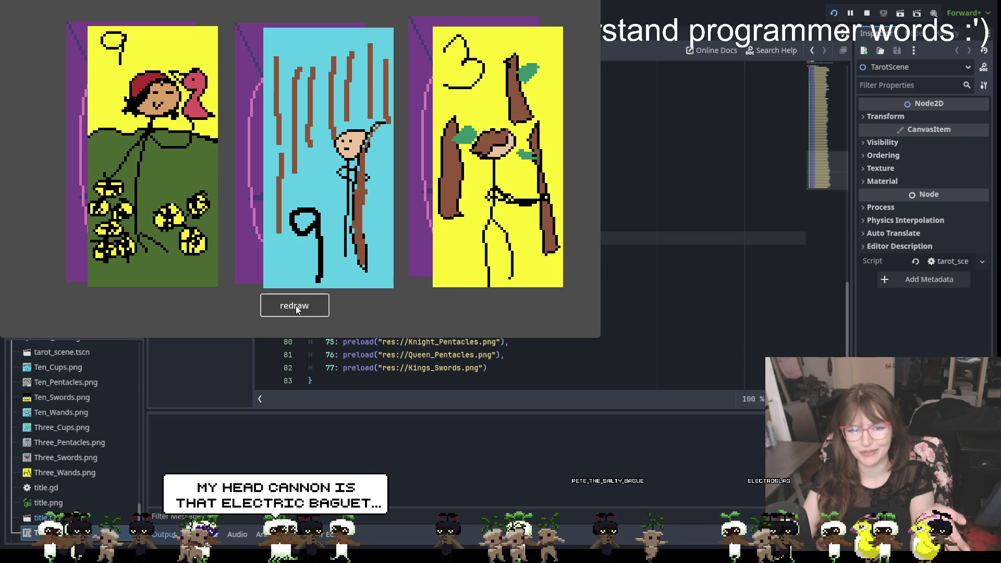
# - Keep redrawing the three cards, then stop the running game with F8
pyautogui.click(297, 308)
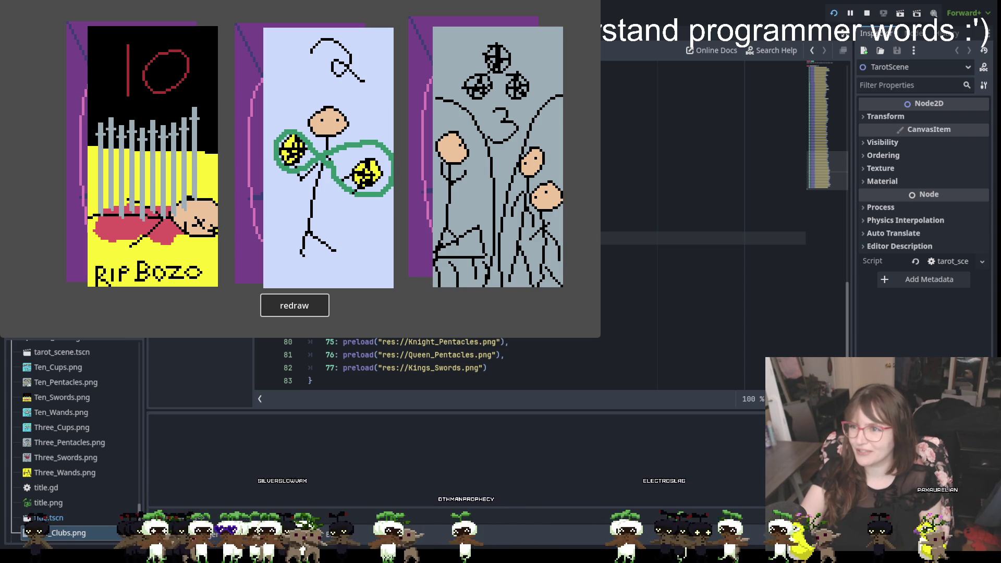
pyautogui.click(290, 306)
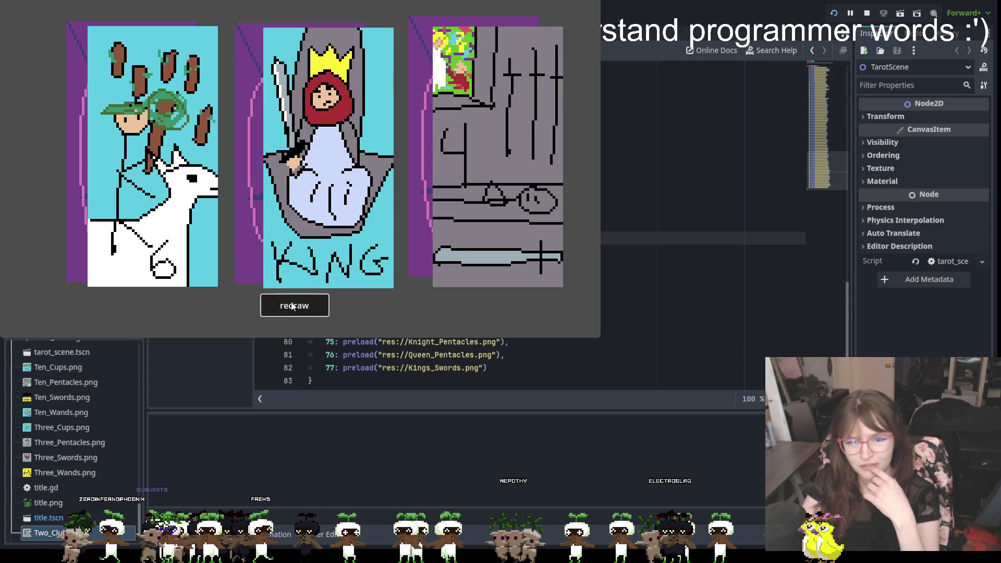
pyautogui.click(291, 303)
pyautogui.click(291, 303)
pyautogui.click(291, 303)
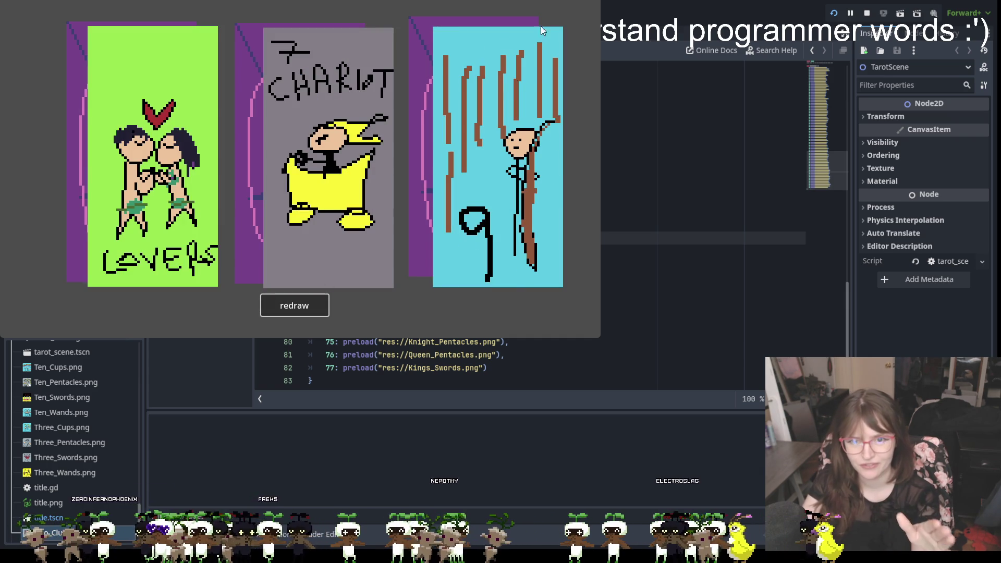
pyautogui.press('F8')
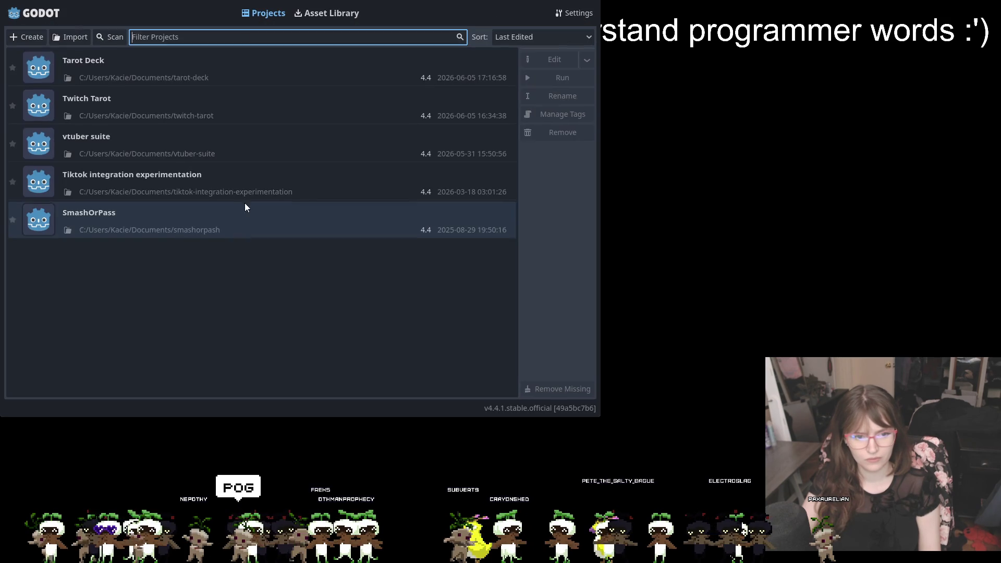
# - Select the Twitch Tarot project in the Project Manager and open it in the editor
pyautogui.click(134, 63)
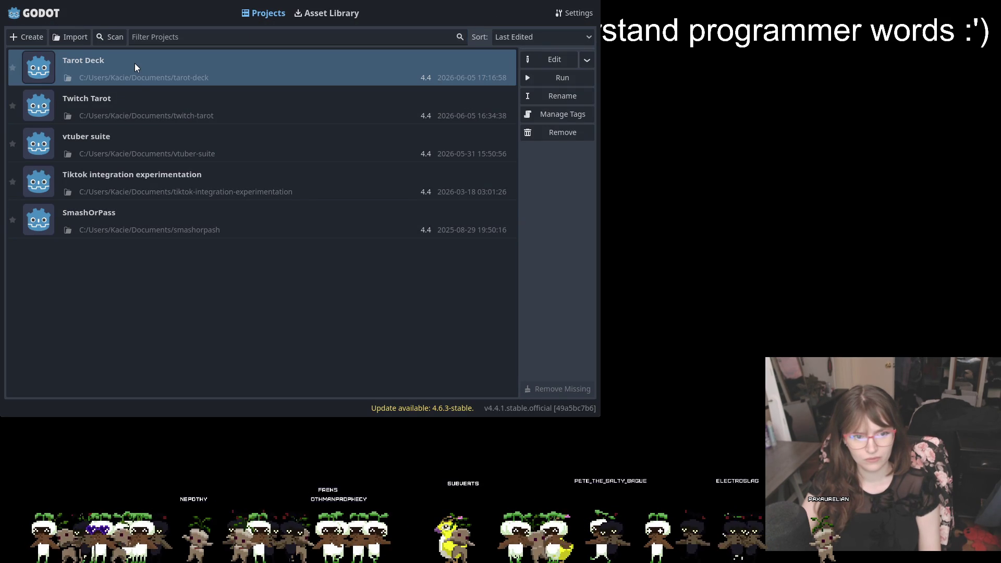
pyautogui.click(146, 101)
pyautogui.click(561, 77)
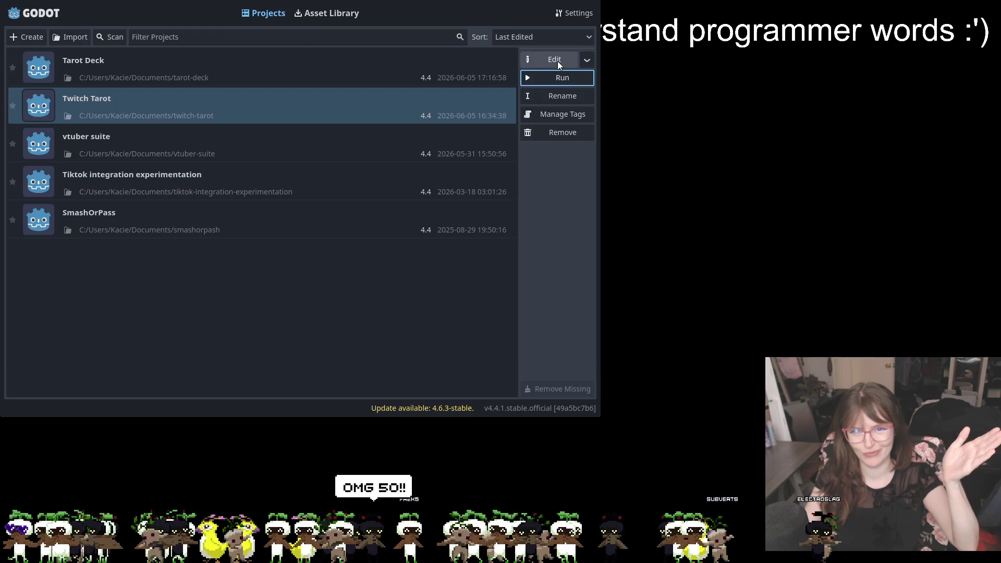
pyautogui.click(557, 60)
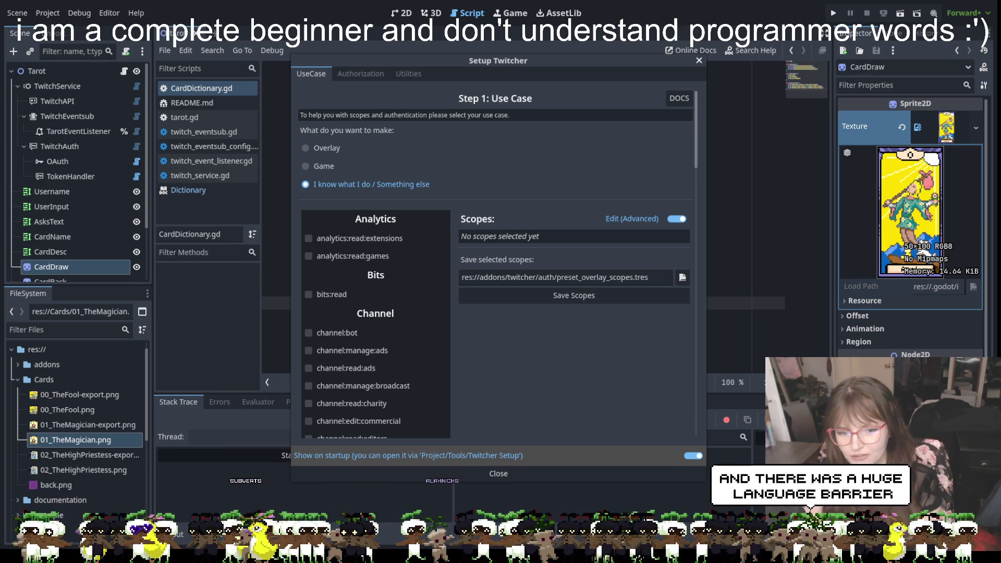
# - Dismiss the Twitcher setup wizard to return to the script editor
pyautogui.click(490, 472)
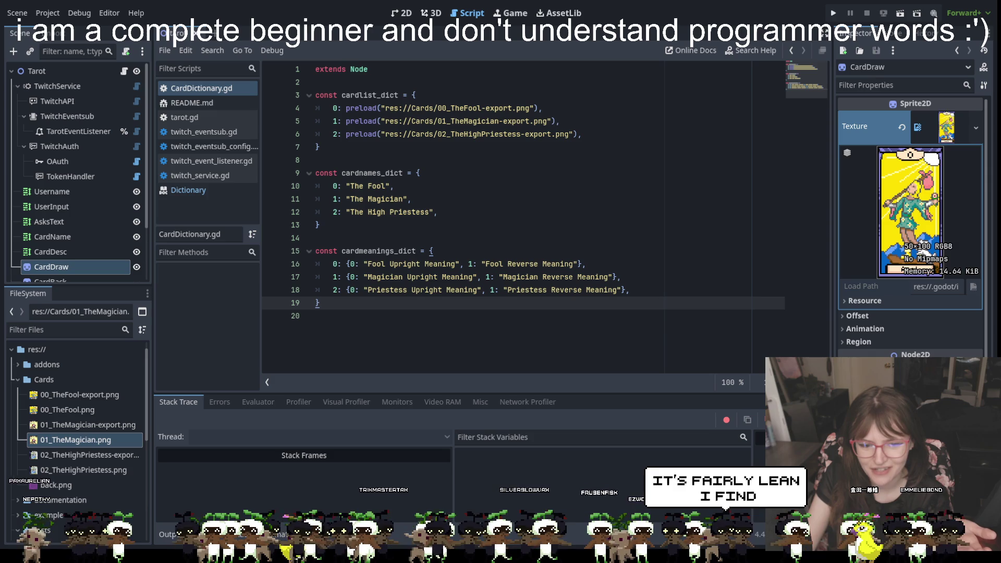
# - Run the tarot project, confirm Twitch connects and listens for redemptions, then stop it
pyautogui.click(833, 13)
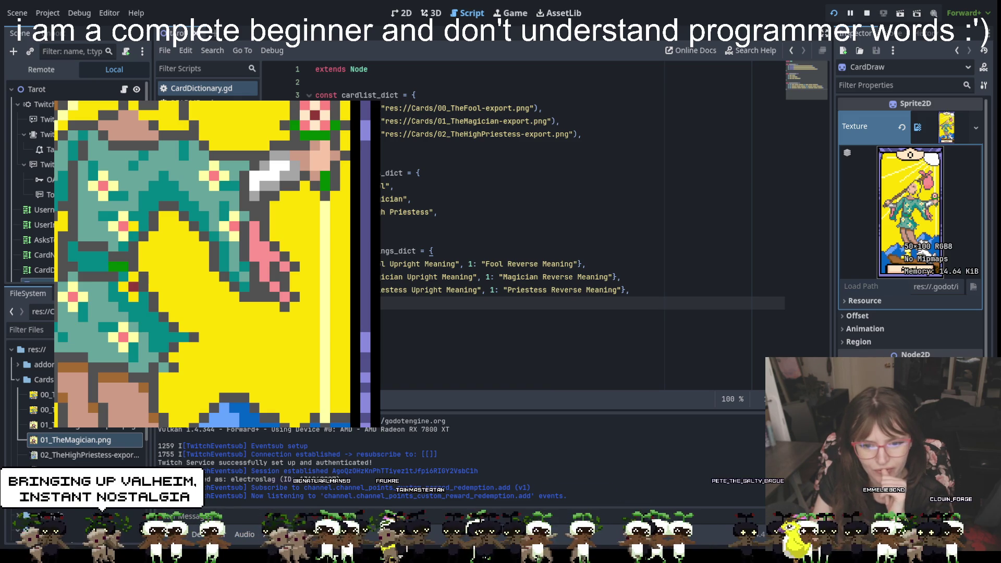
pyautogui.press('F8')
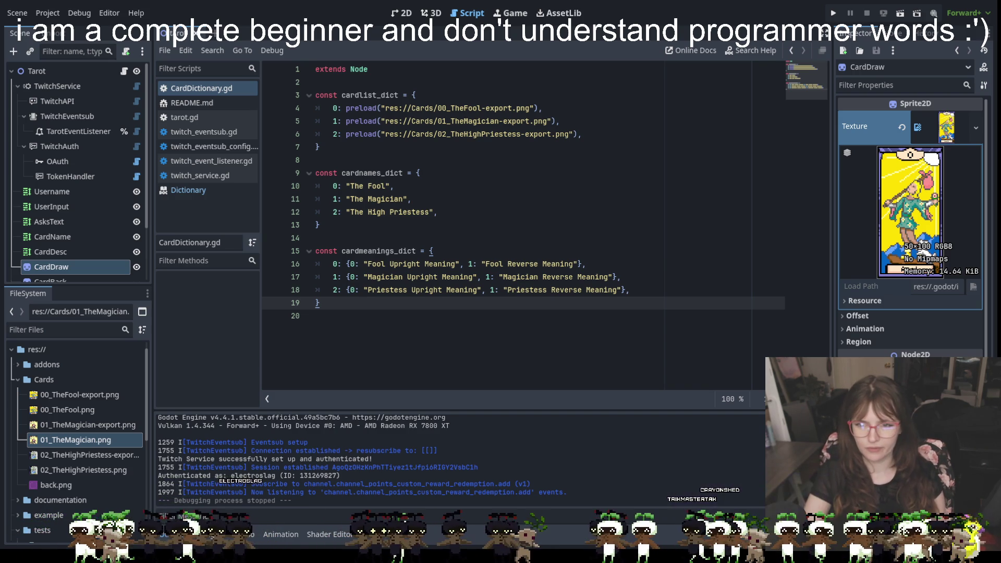
pyautogui.click(533, 327)
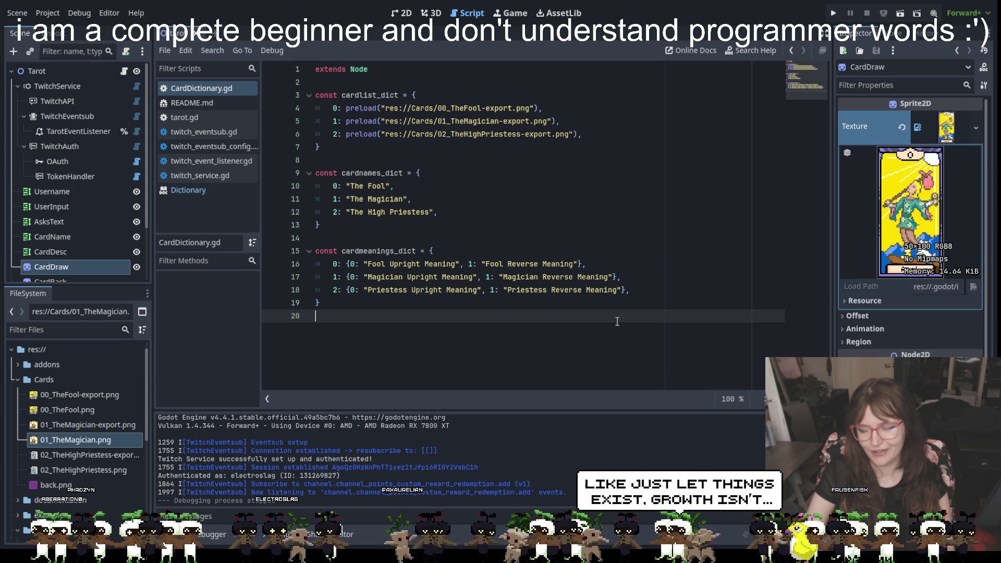
# - Run the project again to test the card draw and view the scene's 2D layout
pyautogui.click(525, 290)
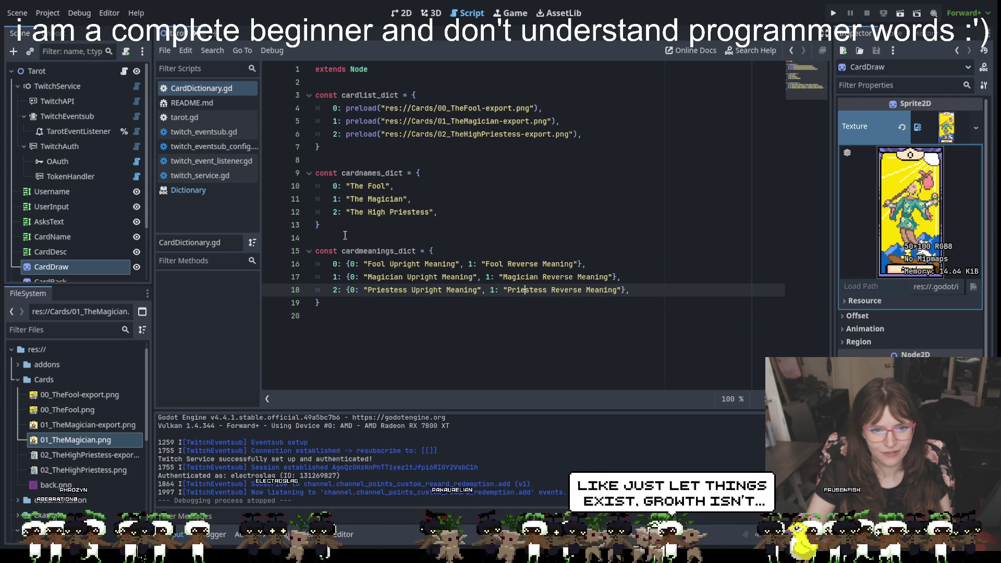
pyautogui.click(390, 186)
pyautogui.click(434, 122)
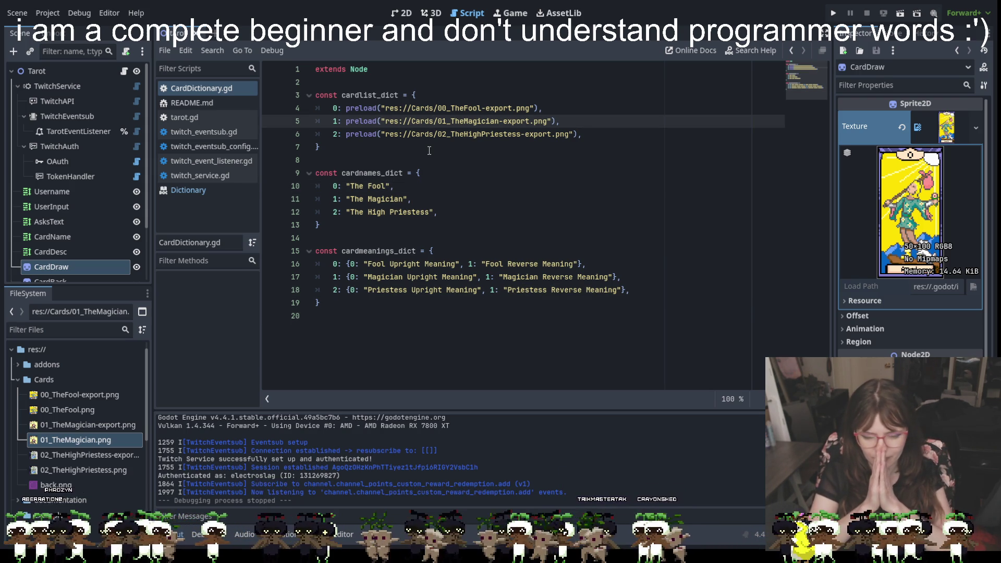
pyautogui.click(832, 13)
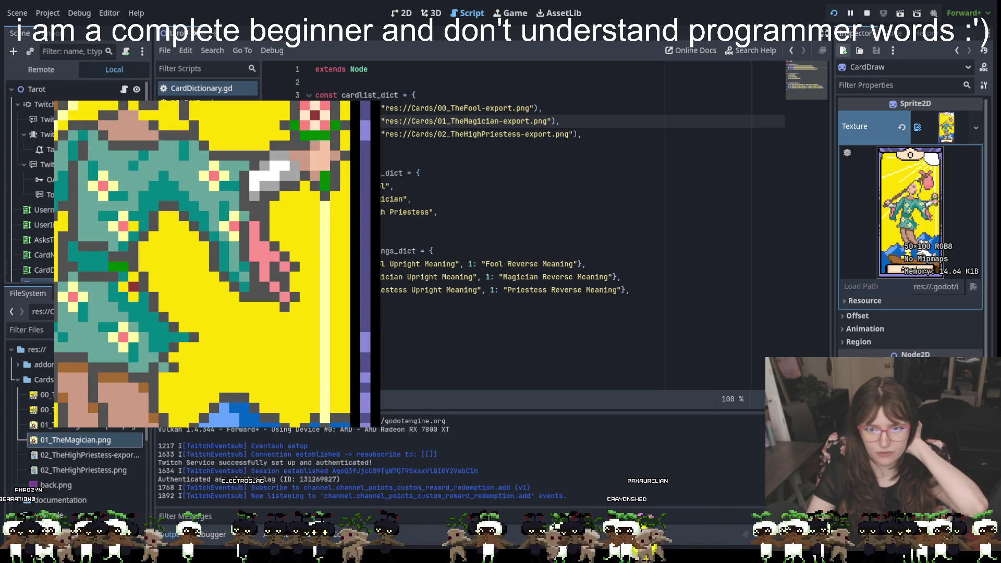
pyautogui.click(403, 13)
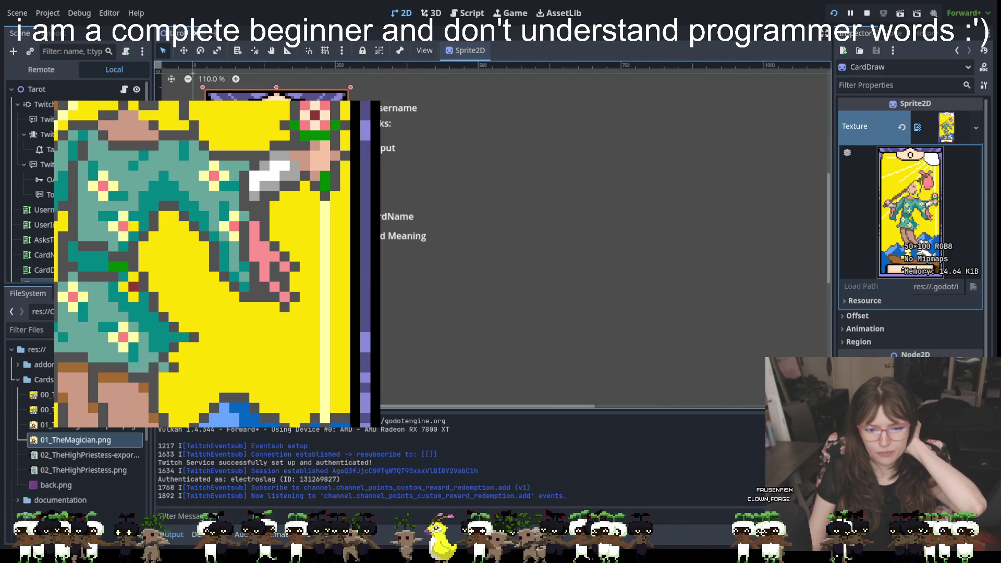
# - Stop the game, nudge the CardDraw sprite to (156, 286) and hide it
pyautogui.press('F8')
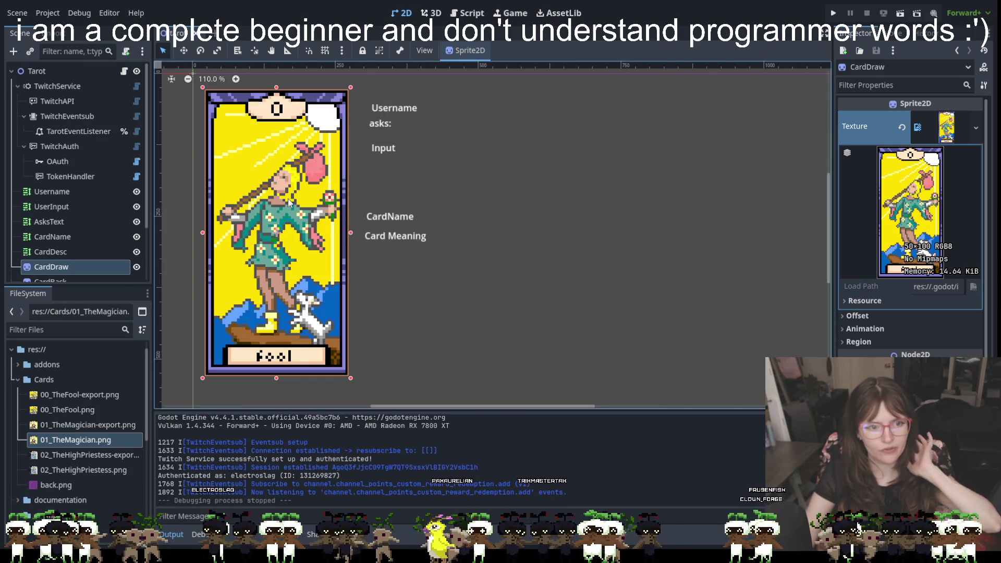
pyautogui.moveTo(283, 208); pyautogui.dragTo(280, 211)
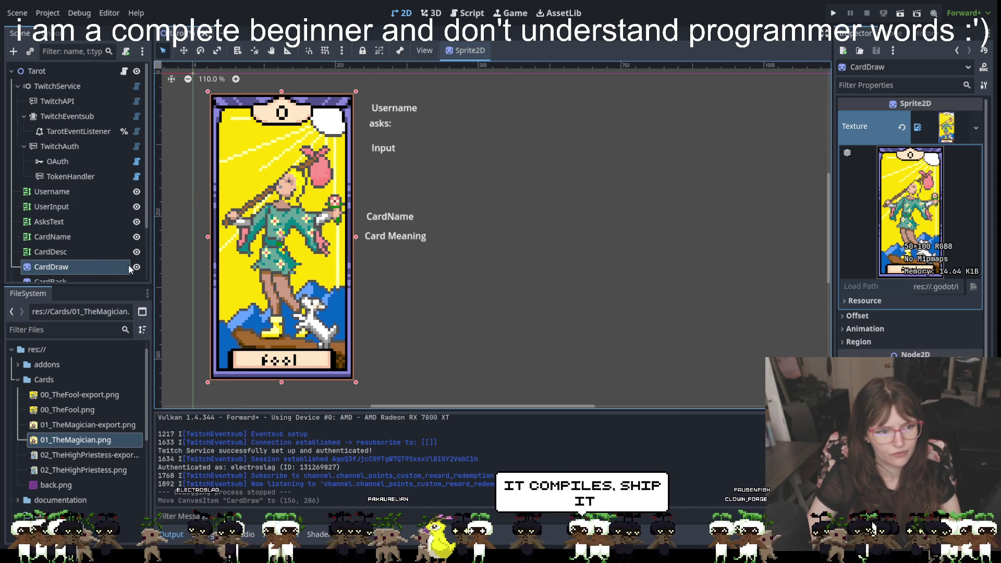
pyautogui.click(136, 266)
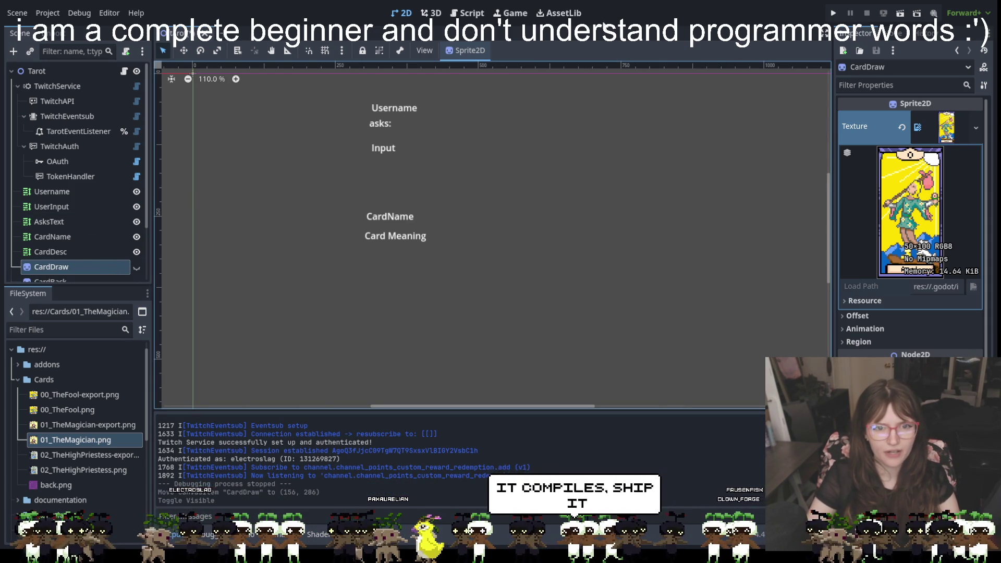
# - Run the project until the output logs the 'step 2' and 'step 3' messages, then stop it
pyautogui.click(832, 14)
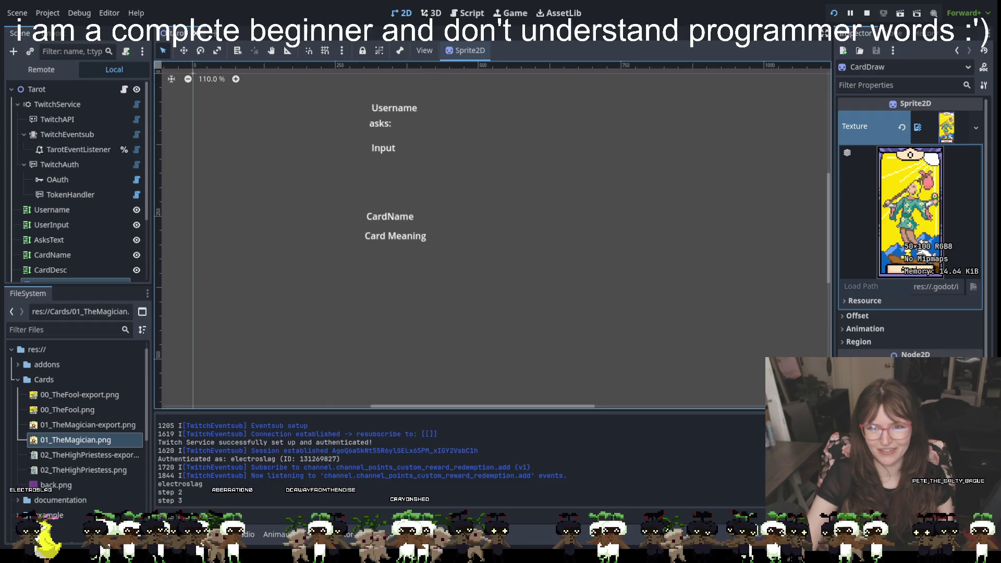
pyautogui.press('F8')
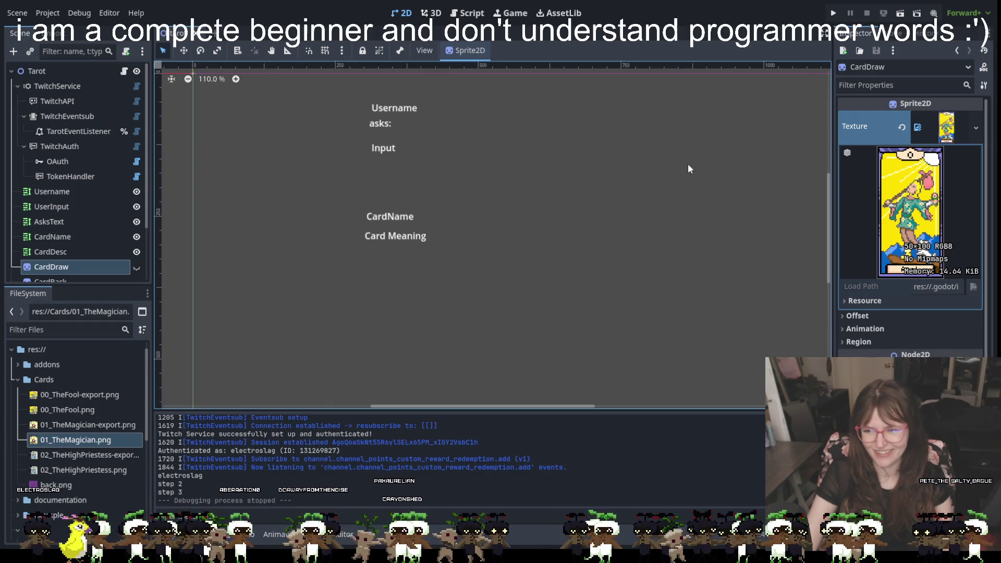
# - Inspect the AsksText ('asks:') and UserInput ('Input') RichTextLabel properties
pyautogui.click(489, 200)
pyautogui.click(290, 135)
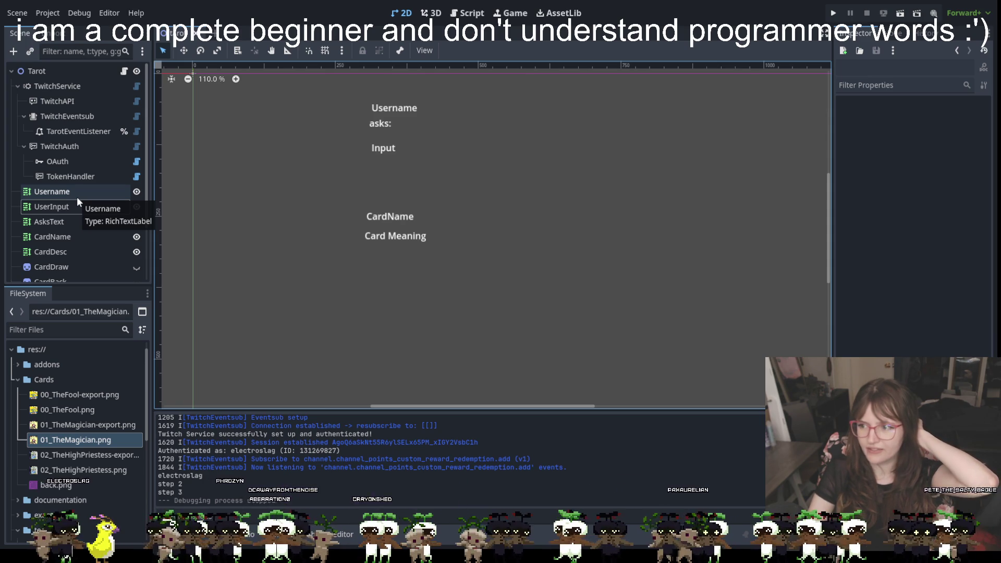
pyautogui.scroll(-3, 70, 200)
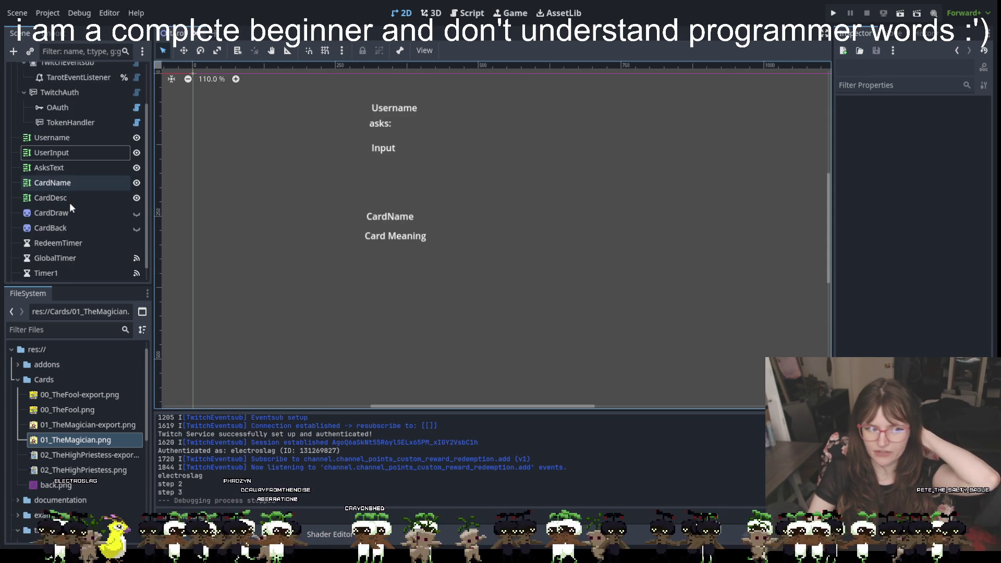
pyautogui.click(66, 152)
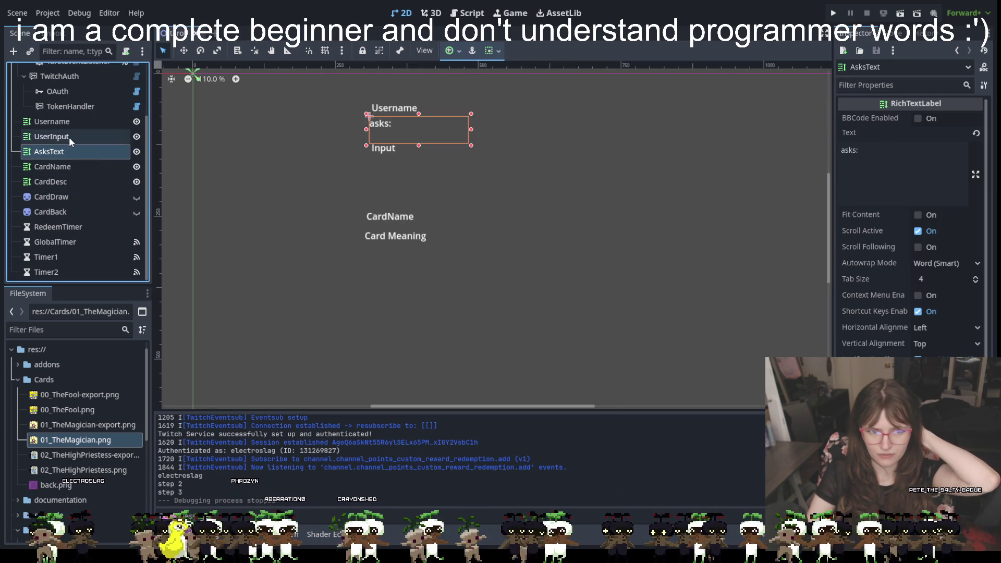
pyautogui.click(69, 137)
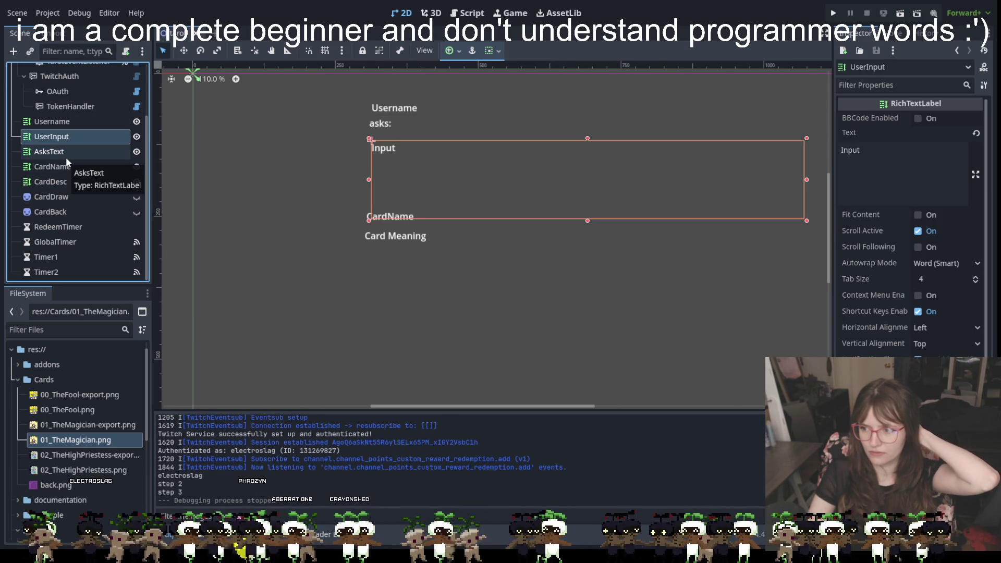
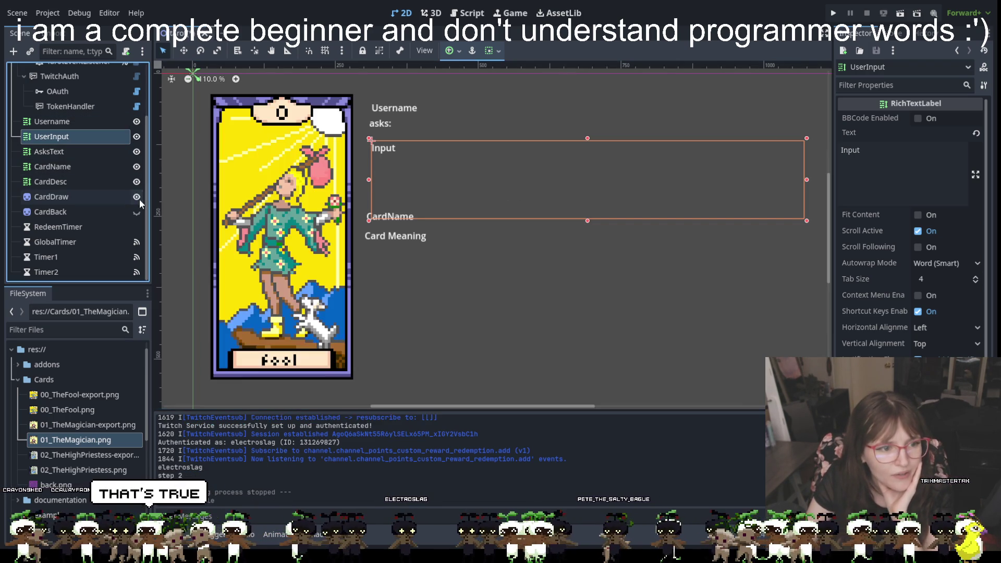
# - Briefly show the CardBack sprite, then hide it again
pyautogui.click(136, 212)
pyautogui.click(136, 212)
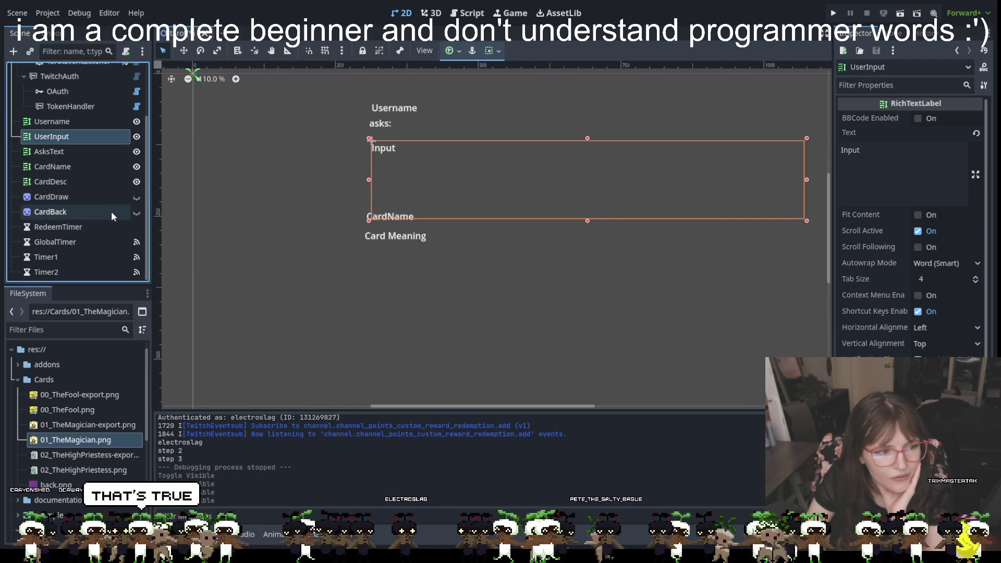
pyautogui.scroll(3, 81, 188)
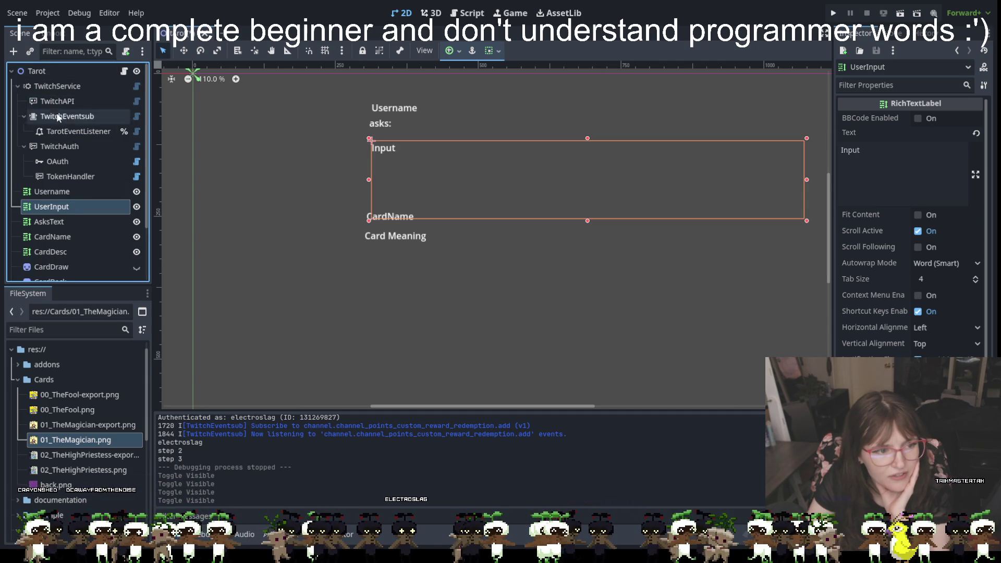
pyautogui.scroll(-3, 74, 188)
# - Select CardDraw and inspect its Offset and Transform properties (position 156, 286, scale 5)
pyautogui.click(64, 195)
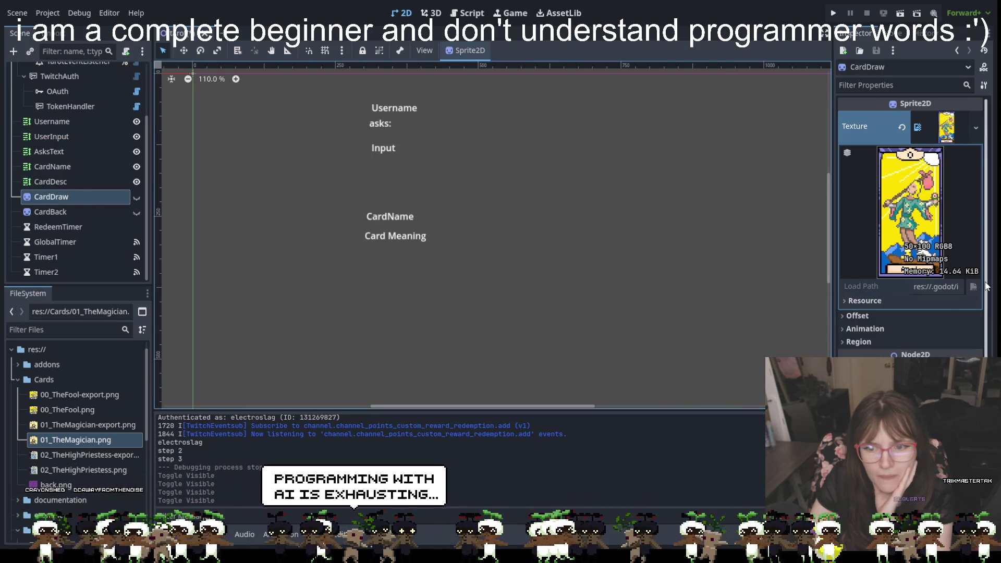
pyautogui.scroll(-3, 933, 292)
pyautogui.scroll(-3, 918, 307)
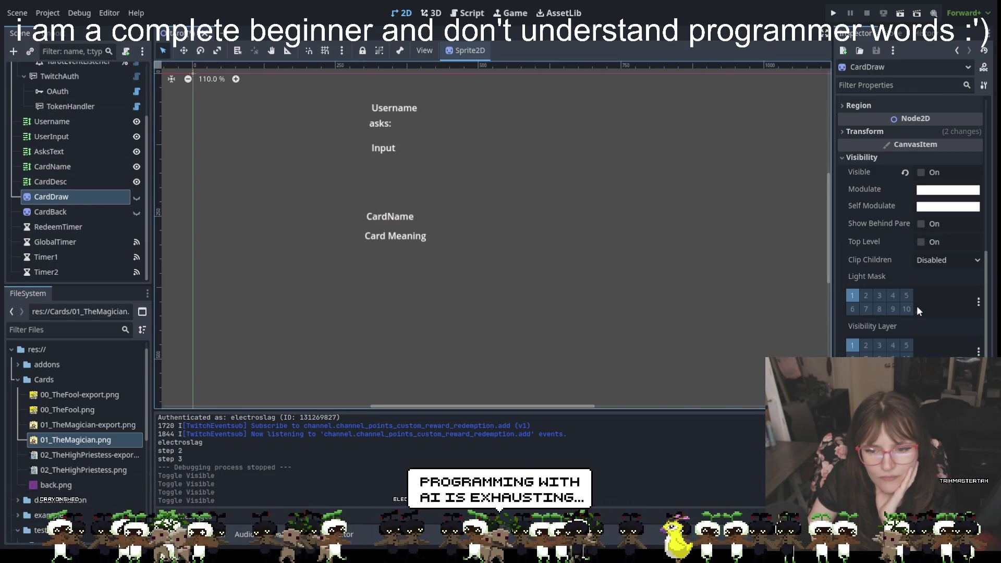
pyautogui.scroll(6, 918, 309)
pyautogui.click(916, 315)
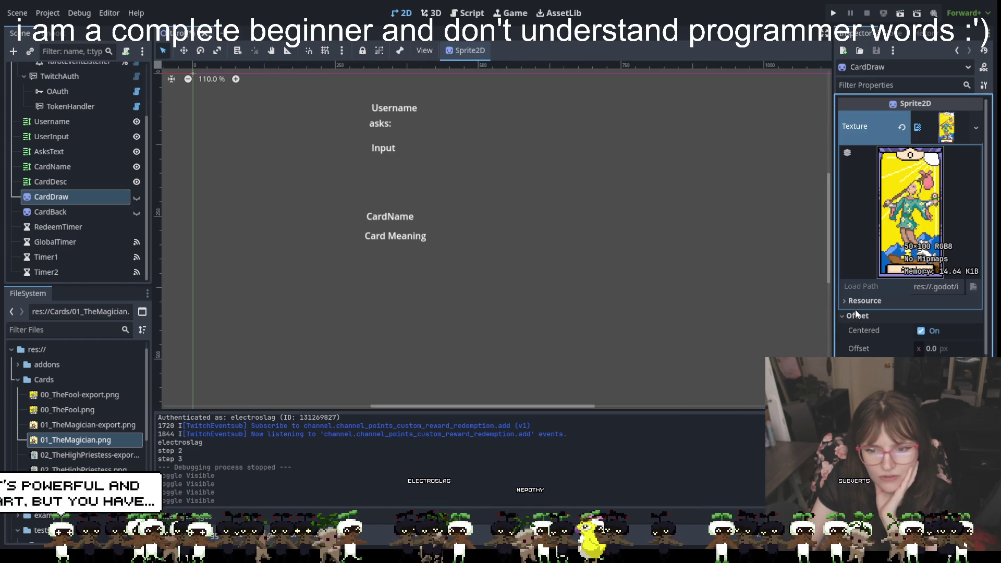
pyautogui.click(856, 315)
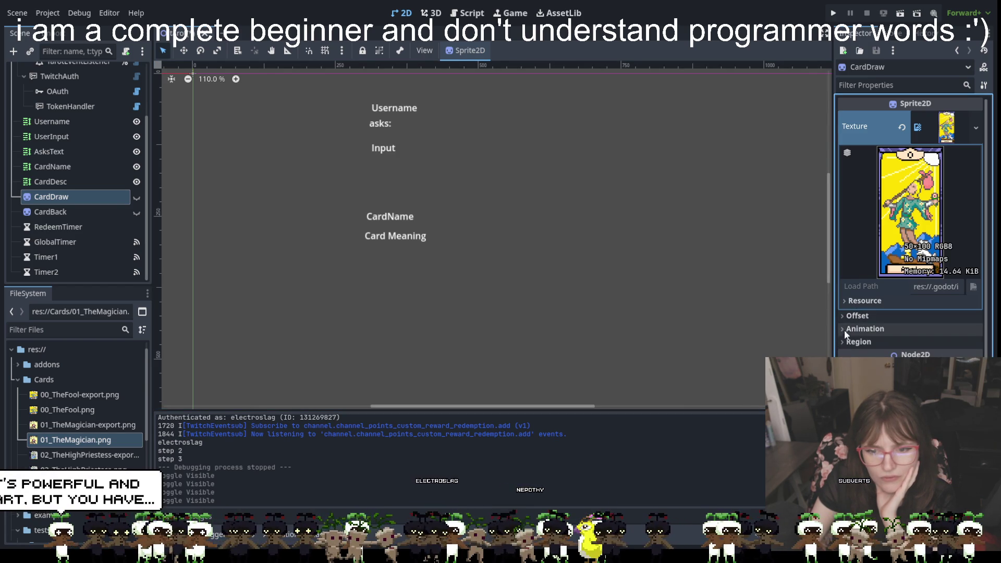
pyautogui.scroll(-3, 883, 401)
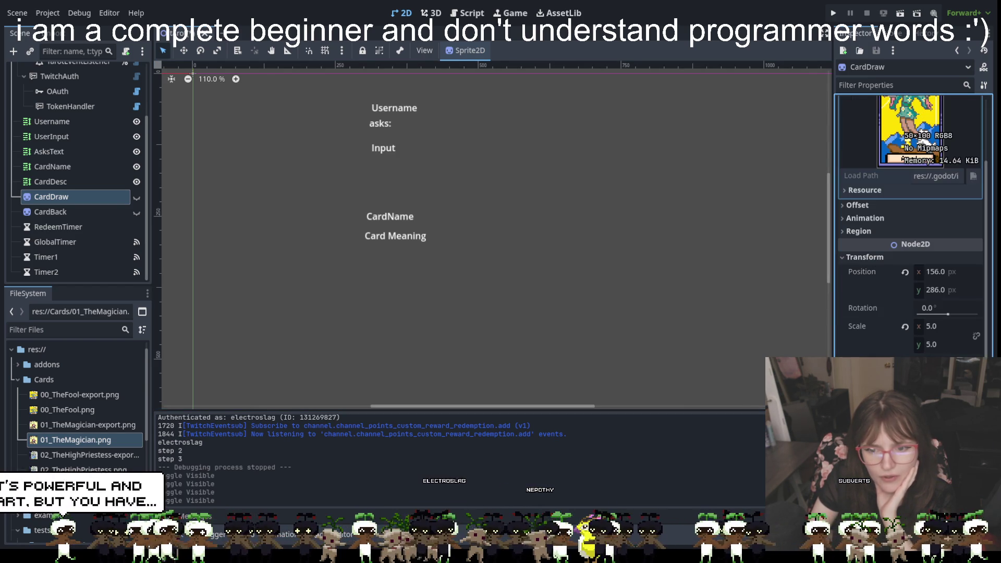
pyautogui.click(957, 327)
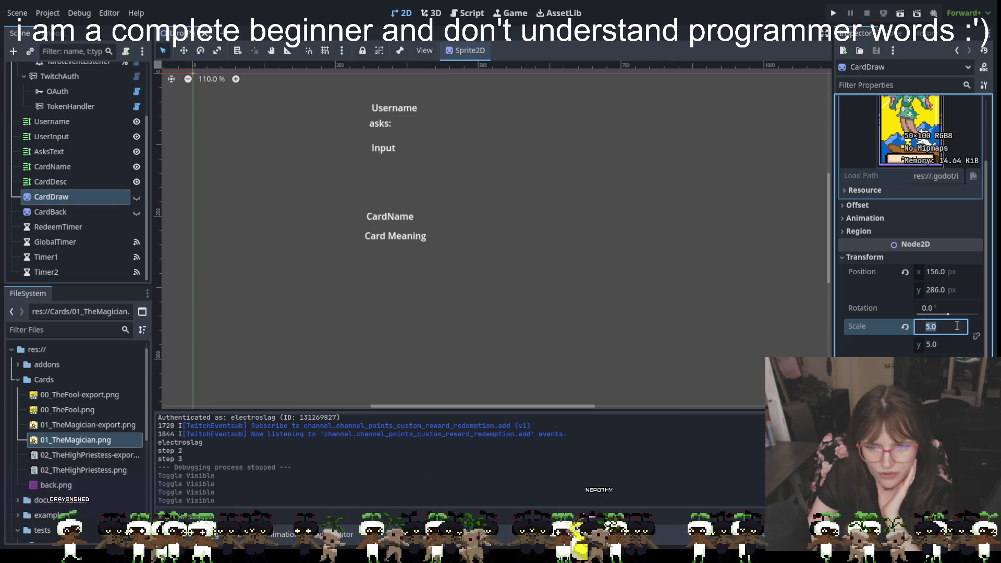
pyautogui.write('1')
pyautogui.press('Tab')
pyautogui.write('1')
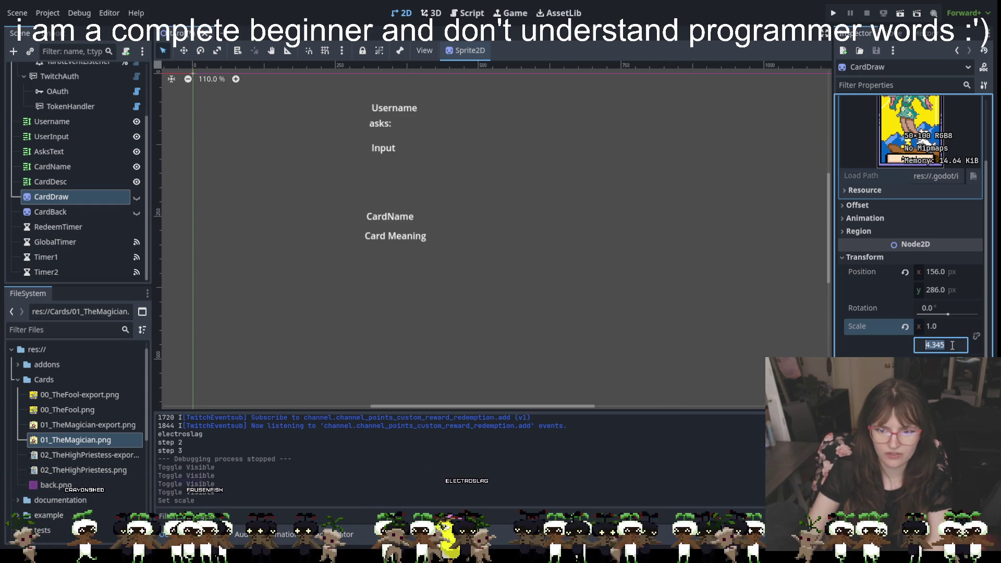
pyautogui.press('Return')
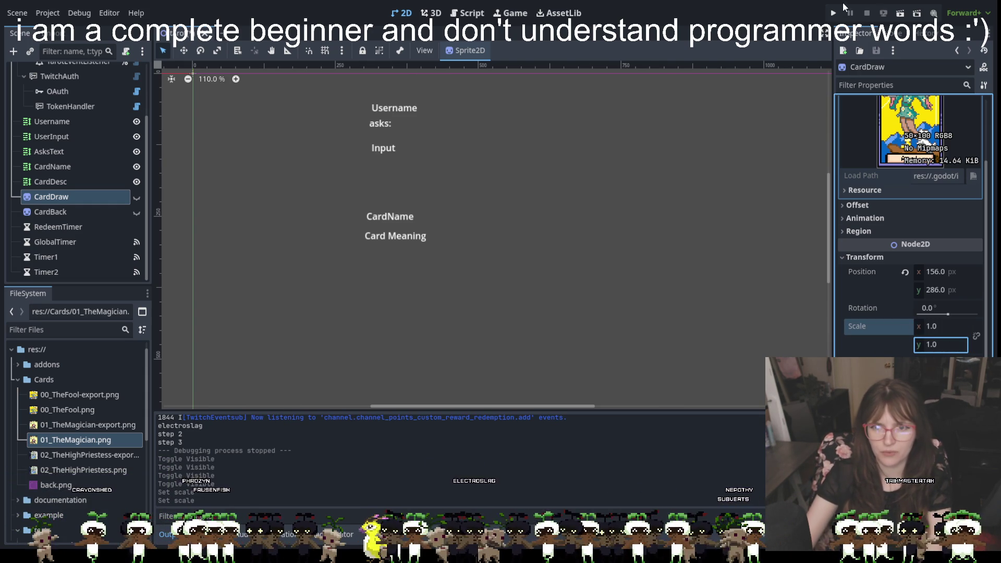
pyautogui.press('F5')
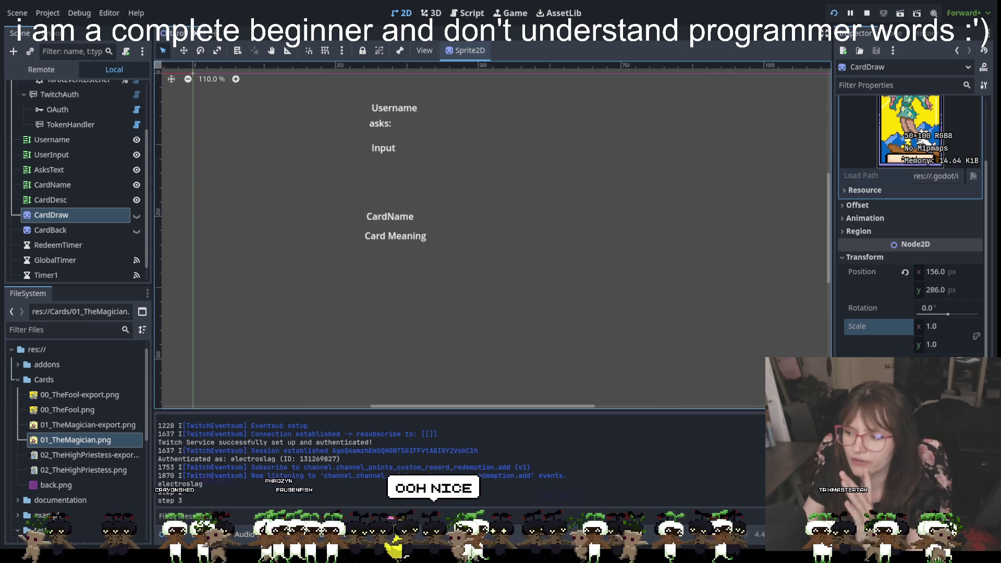
pyautogui.click(866, 13)
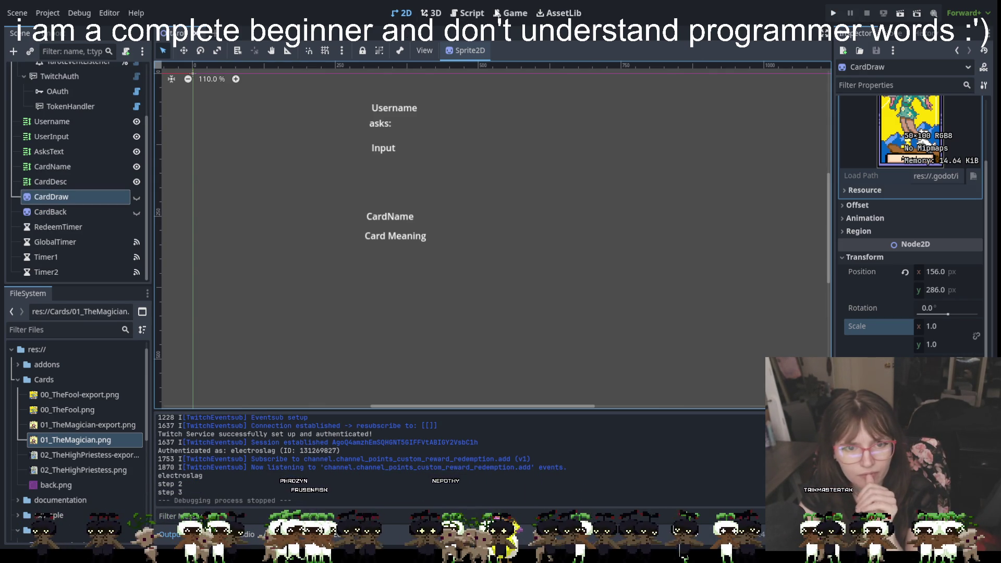
pyautogui.moveTo(931, 326); pyautogui.dragTo(955, 328)
pyautogui.write('5')
pyautogui.click(946, 346)
pyautogui.write('5')
pyautogui.press('Return')
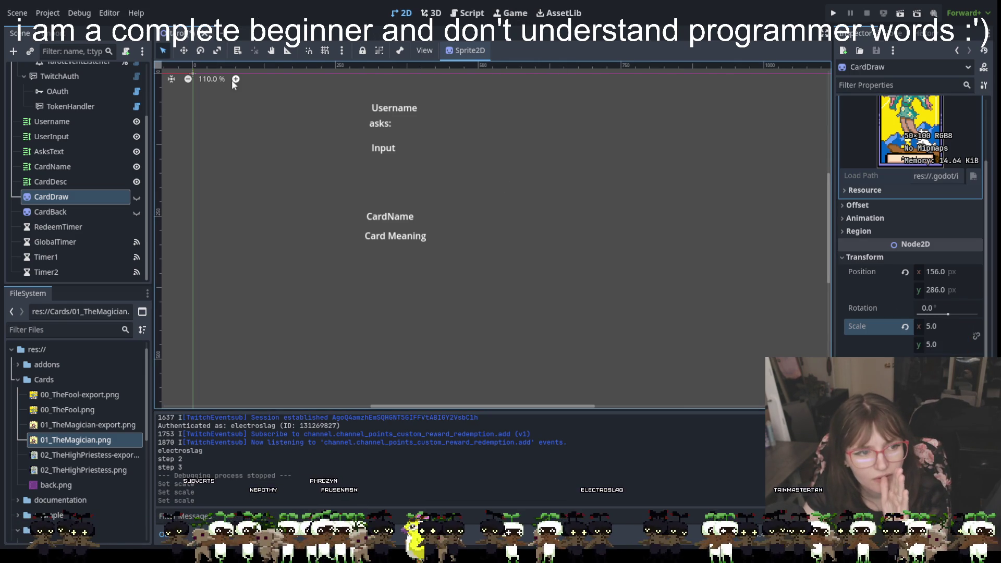
pyautogui.hscroll(-2, 229, 124)
pyautogui.scroll(1, 373, 153)
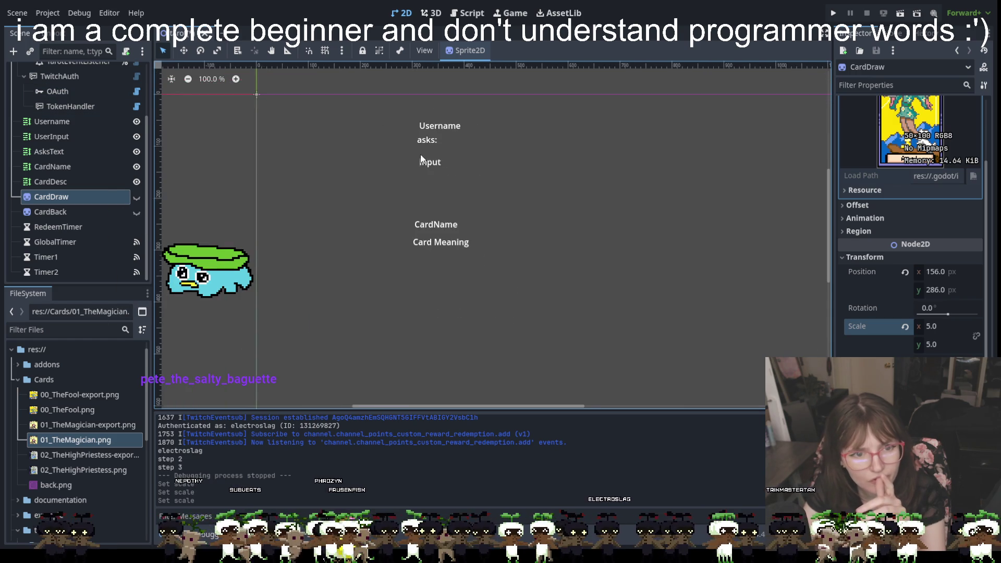
pyautogui.scroll(-2, 687, 191)
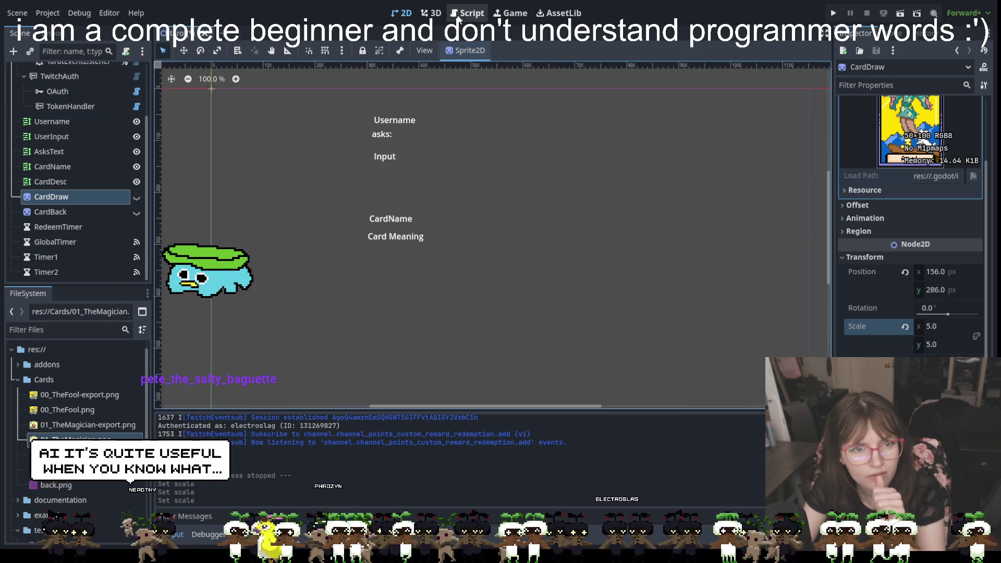
# - Remove '-export' from The Fool and The Magician image paths in CardDictionary.gd
pyautogui.click(467, 13)
pyautogui.moveTo(512, 108); pyautogui.dragTo(482, 110)
pyautogui.press('BackSpace')
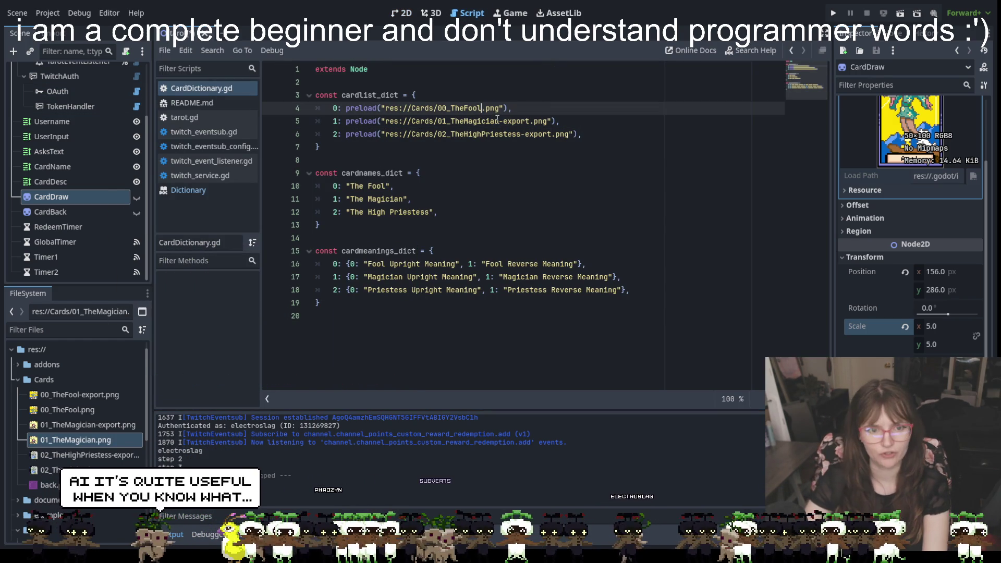
pyautogui.moveTo(549, 121)
pyautogui.mouseDown()
pyautogui.moveTo(497, 121)
pyautogui.moveTo(521, 135)
pyautogui.mouseUp()
pyautogui.press('BackSpace')
pyautogui.press('BackSpace')
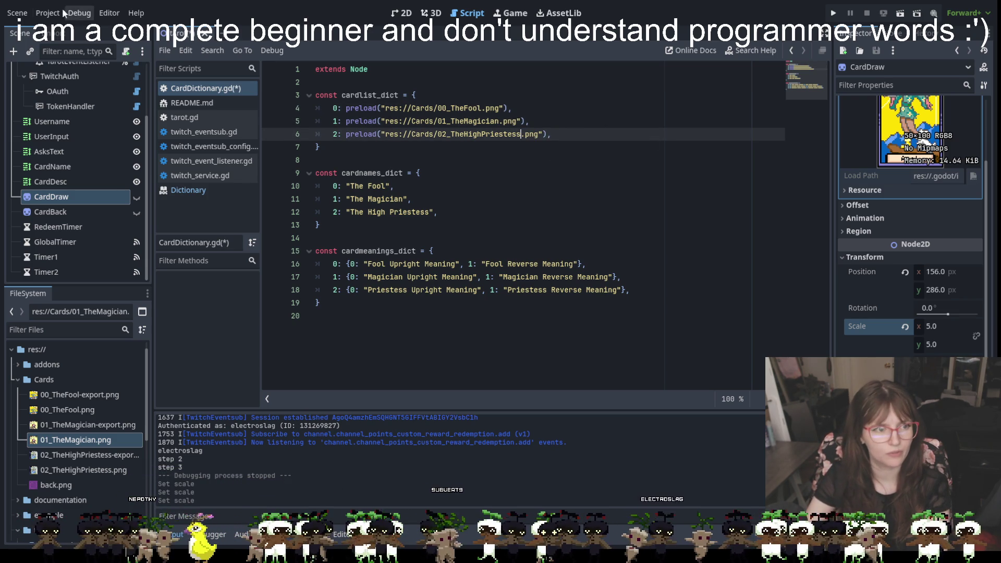
# - Save the card dictionary script and run the project to test the overlay
pyautogui.click(18, 13)
pyautogui.click(41, 107)
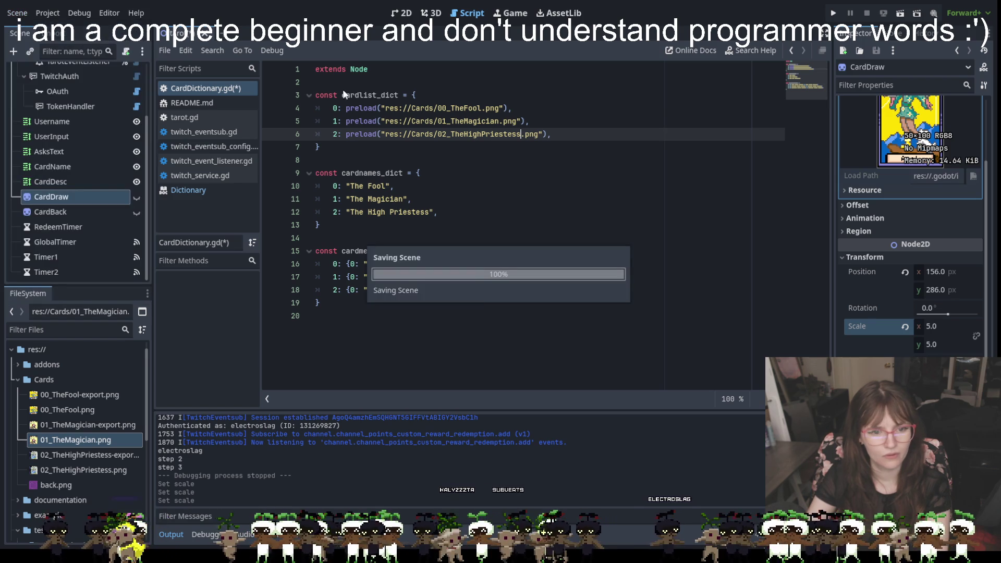
pyautogui.click(833, 12)
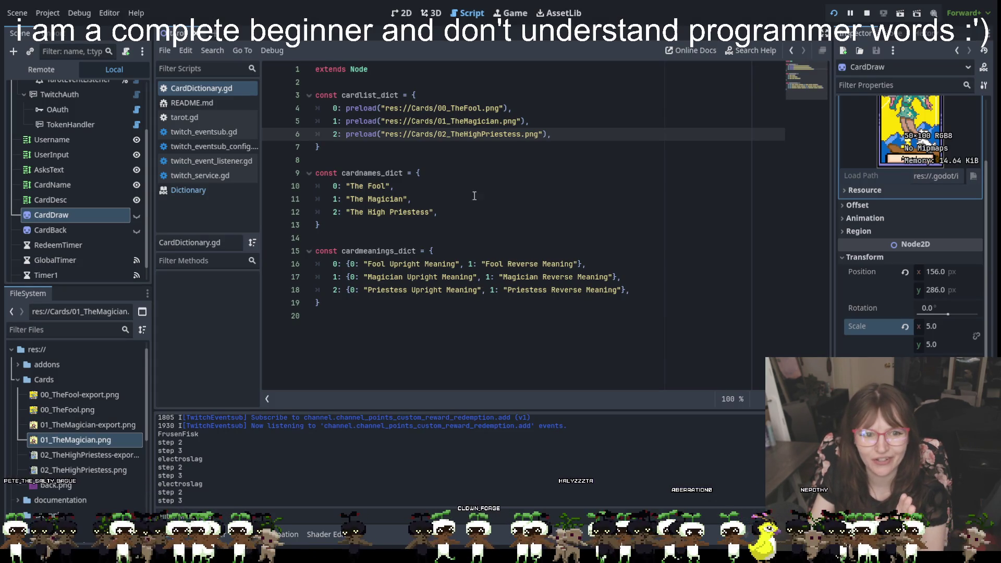
# - Stop the running overlay project with F8
pyautogui.click(469, 109)
pyautogui.click(564, 130)
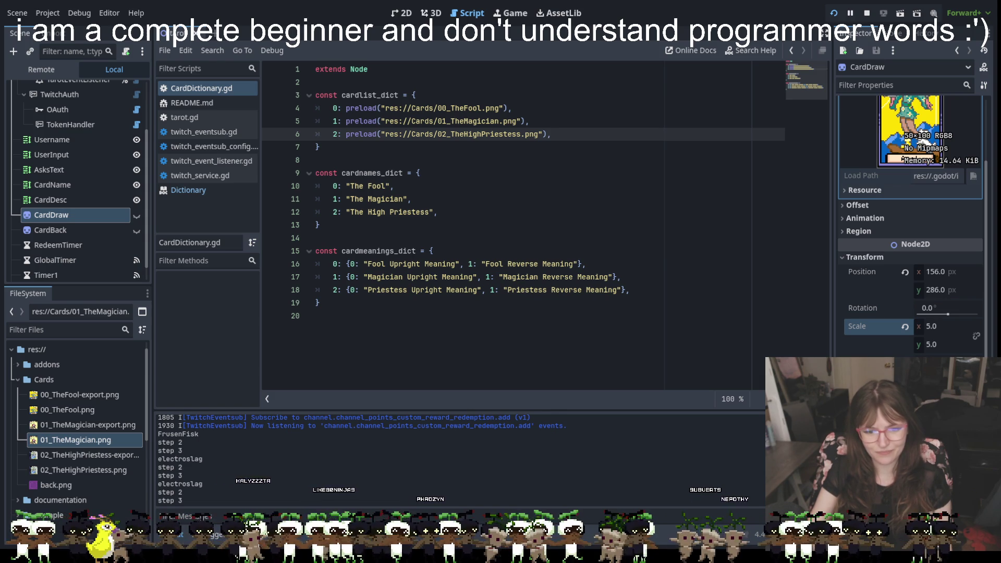
pyautogui.press('F8')
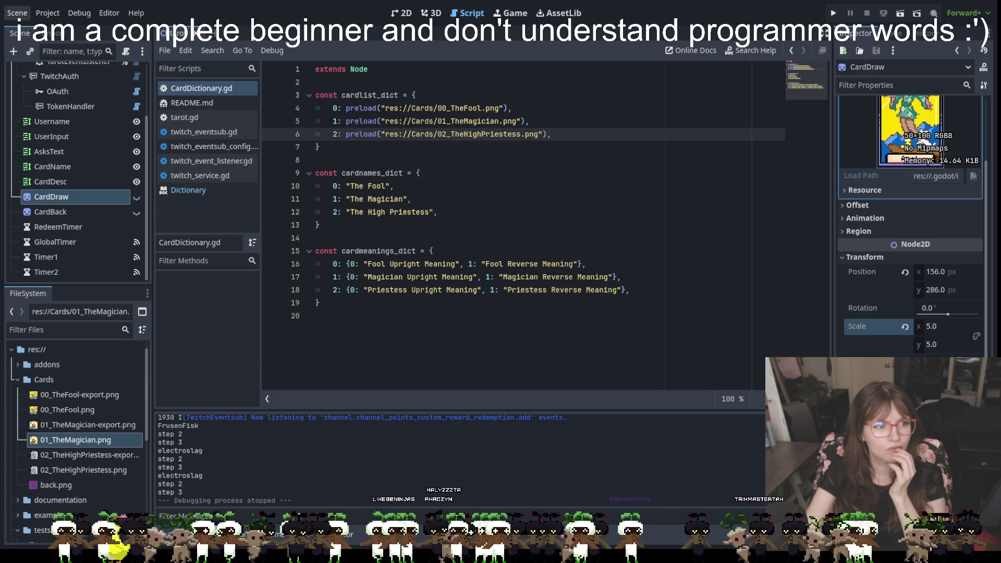
pyautogui.click(18, 12)
pyautogui.click(319, 7)
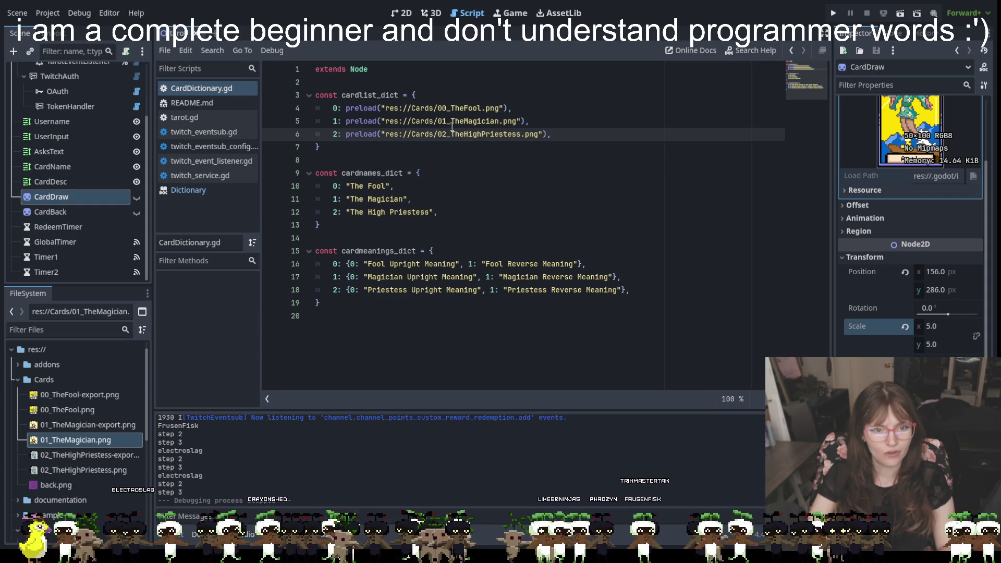
pyautogui.moveTo(554, 134); pyautogui.dragTo(317, 109)
# - Paste the full 78-card preload list (indices 0–77) into cardlist_dict
pyautogui.hotkey('ctrl', 'v')
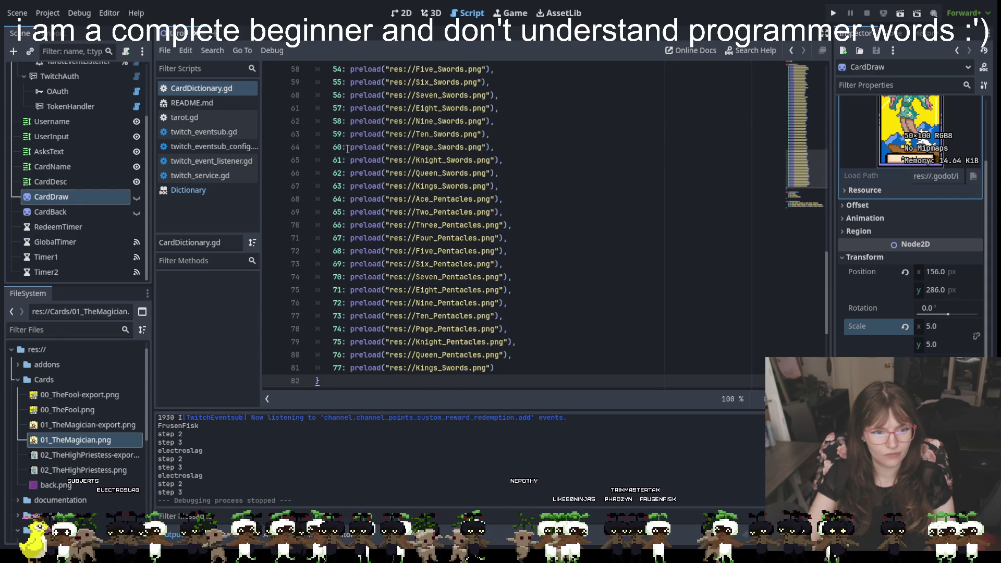
pyautogui.scroll(15, 461, 213)
pyautogui.scroll(3, 462, 213)
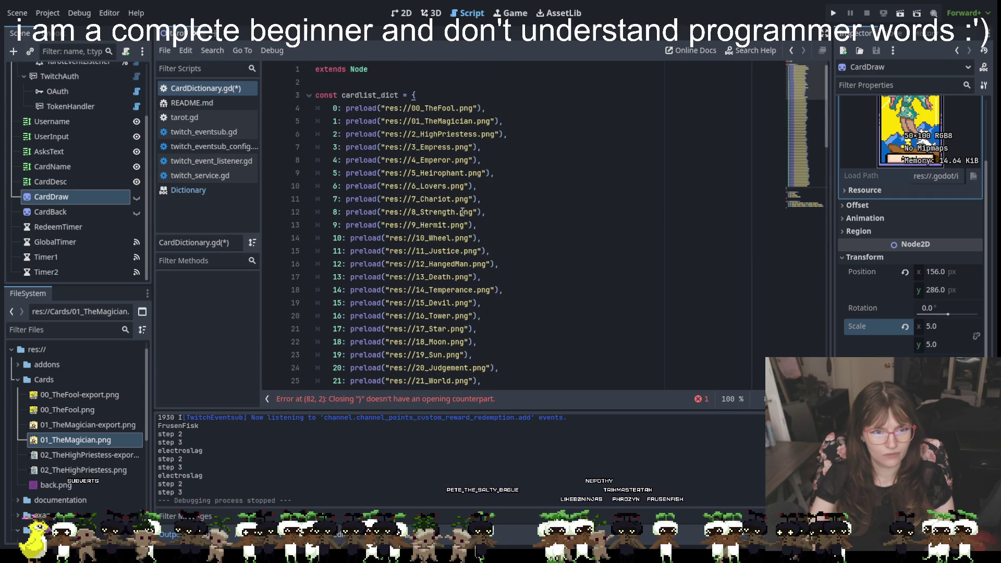
pyautogui.scroll(-15, 462, 212)
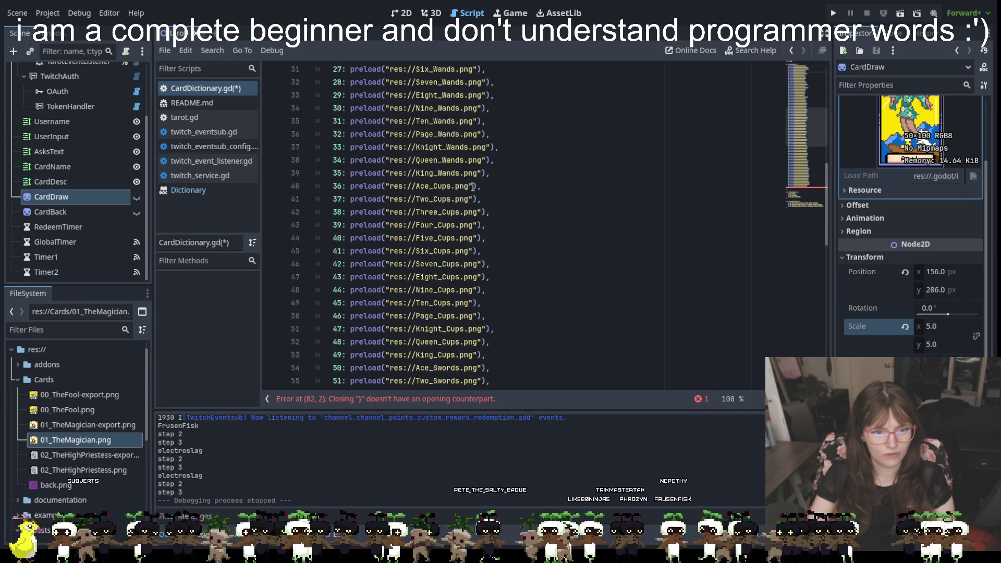
pyautogui.scroll(-3, 473, 186)
pyautogui.scroll(-1, 472, 186)
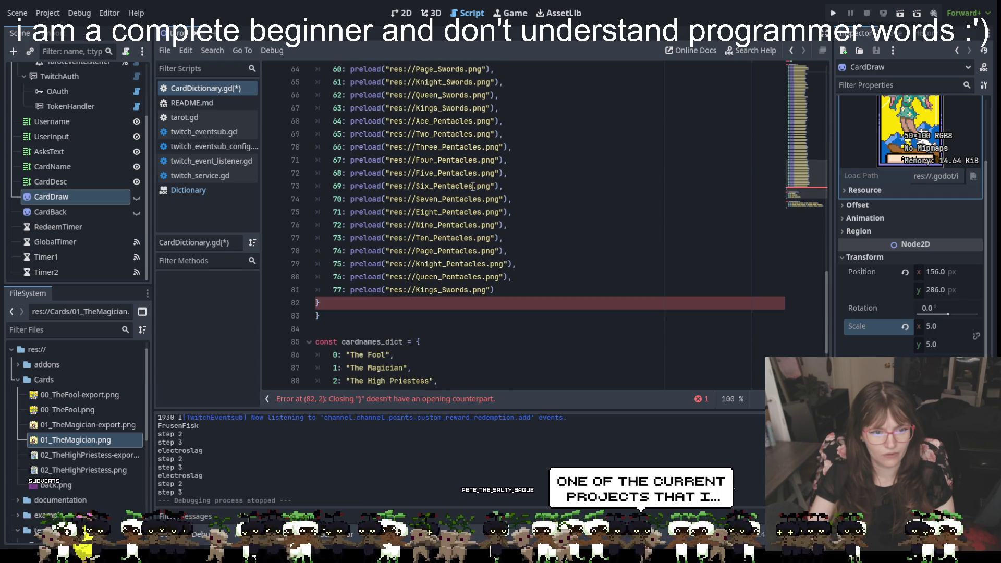
# - Delete the stray closing brace on line 83
pyautogui.click(329, 317)
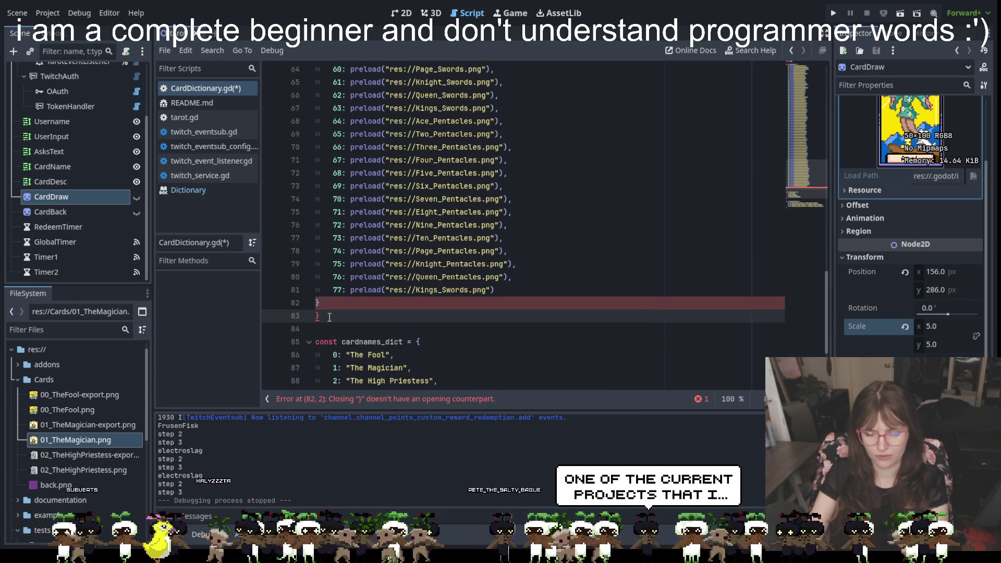
pyautogui.press('BackSpace')
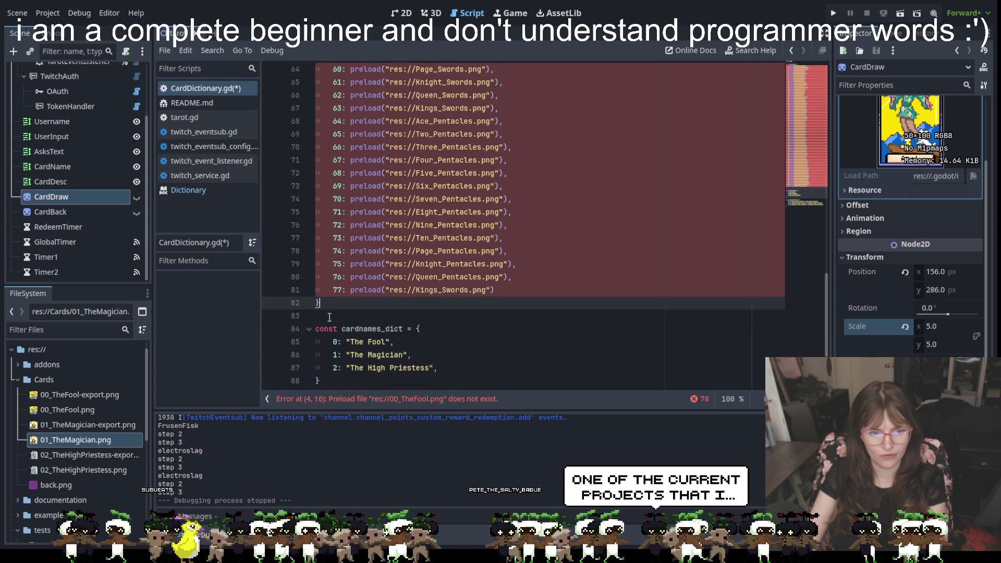
pyautogui.scroll(20, 423, 271)
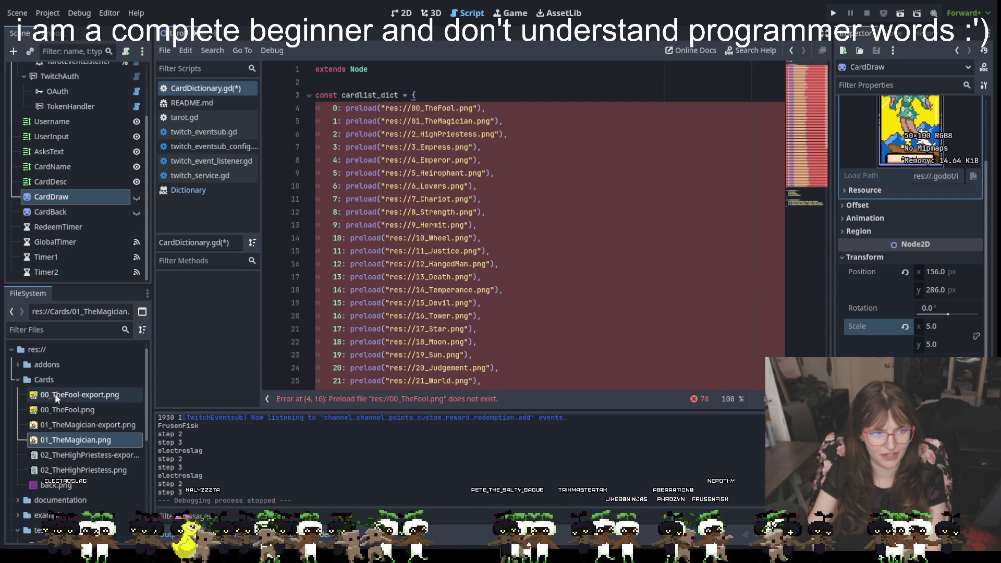
# - Browse the project root res:// folder in the FileSystem dock
pyautogui.click(31, 348)
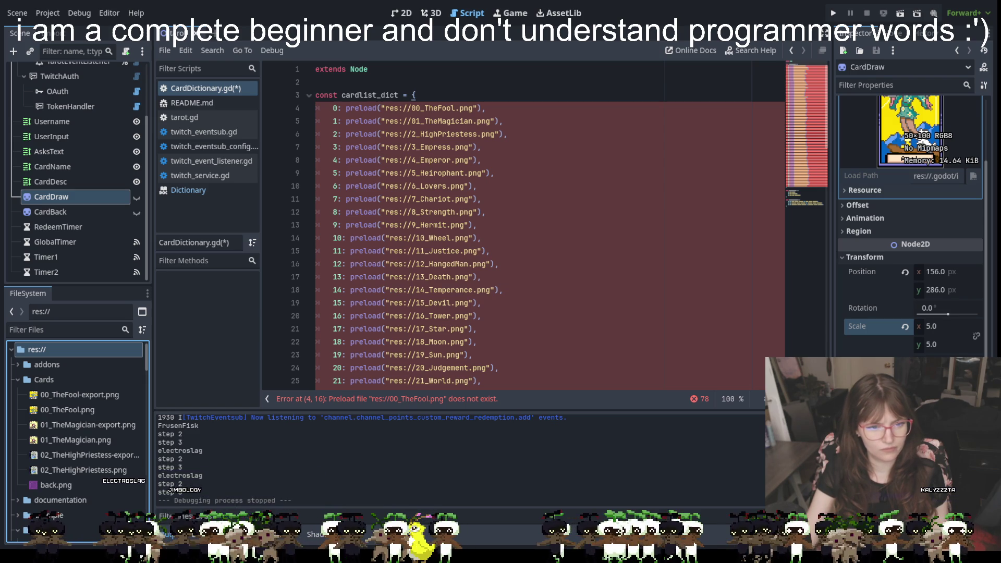
# - Correct The Fool's image path on line 4 to point into the Cards folder
pyautogui.scroll(-10, 78, 438)
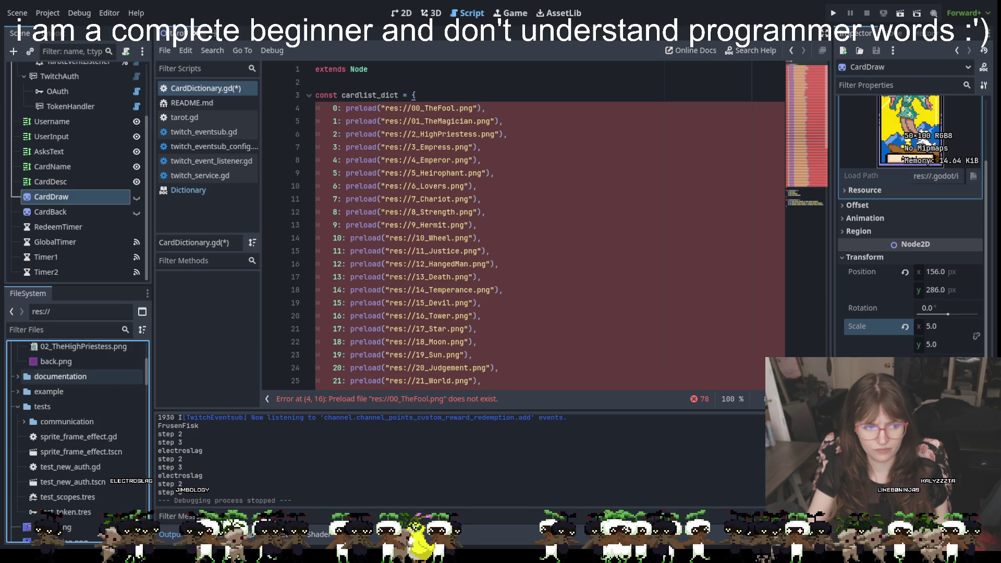
pyautogui.scroll(-10, 78, 438)
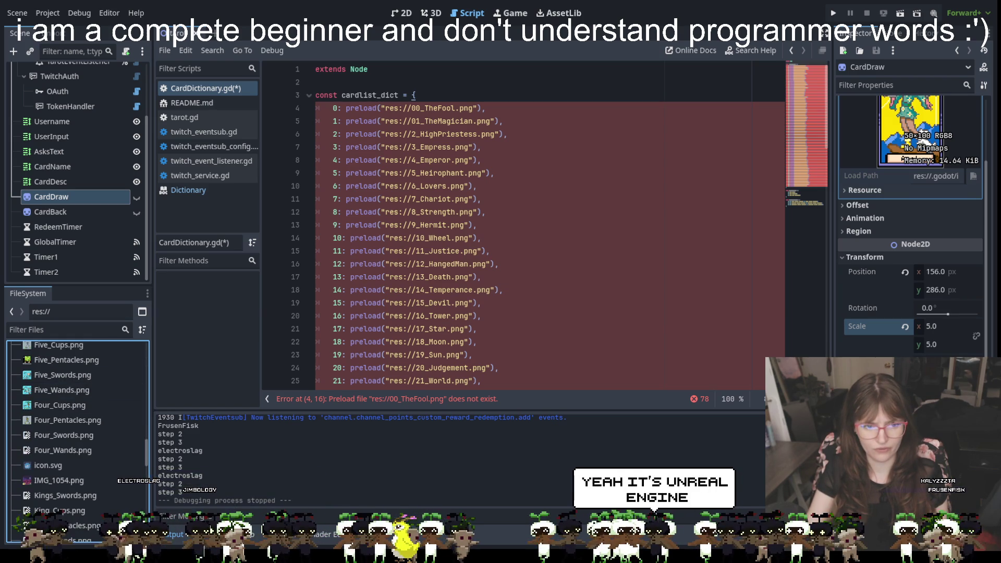
pyautogui.scroll(-5, 511, 354)
pyautogui.scroll(-15, 511, 354)
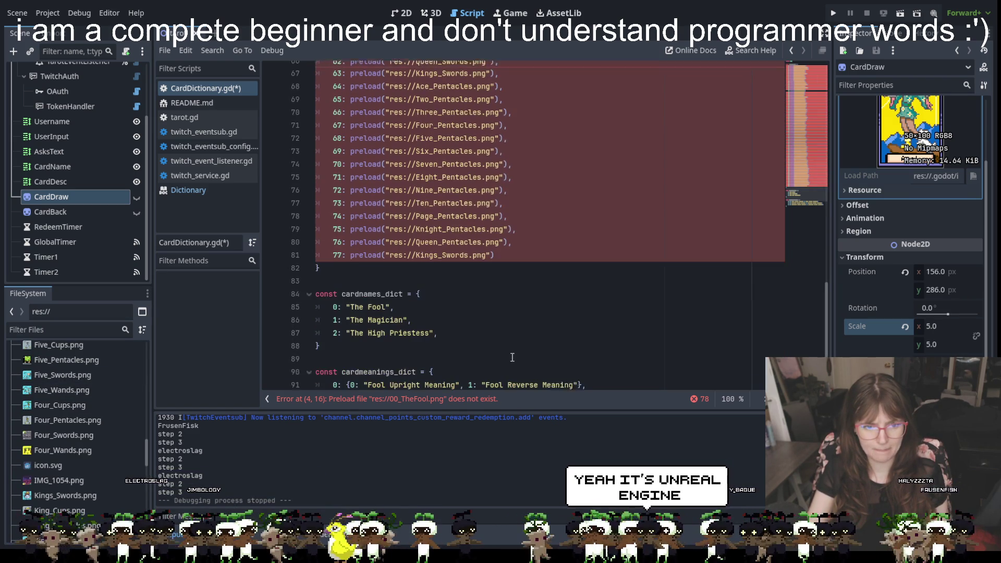
pyautogui.click(512, 263)
pyautogui.scroll(20, 465, 328)
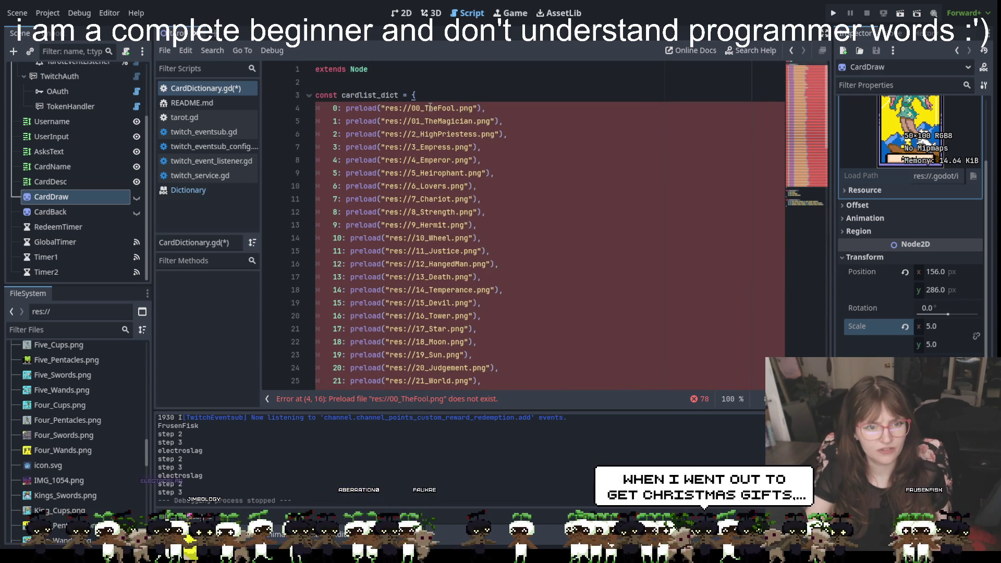
pyautogui.click(420, 108)
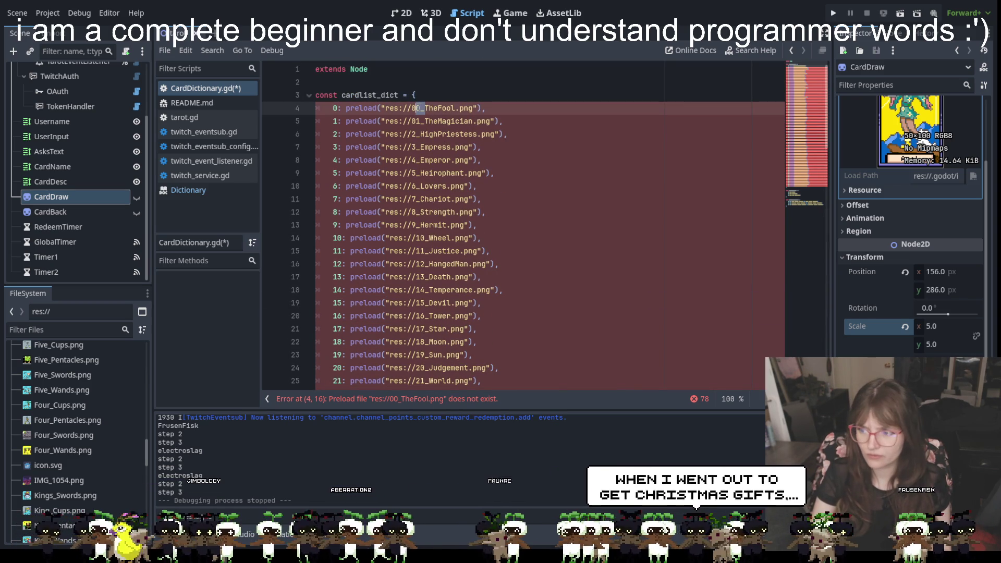
pyautogui.press('BackSpace')
pyautogui.write('_')
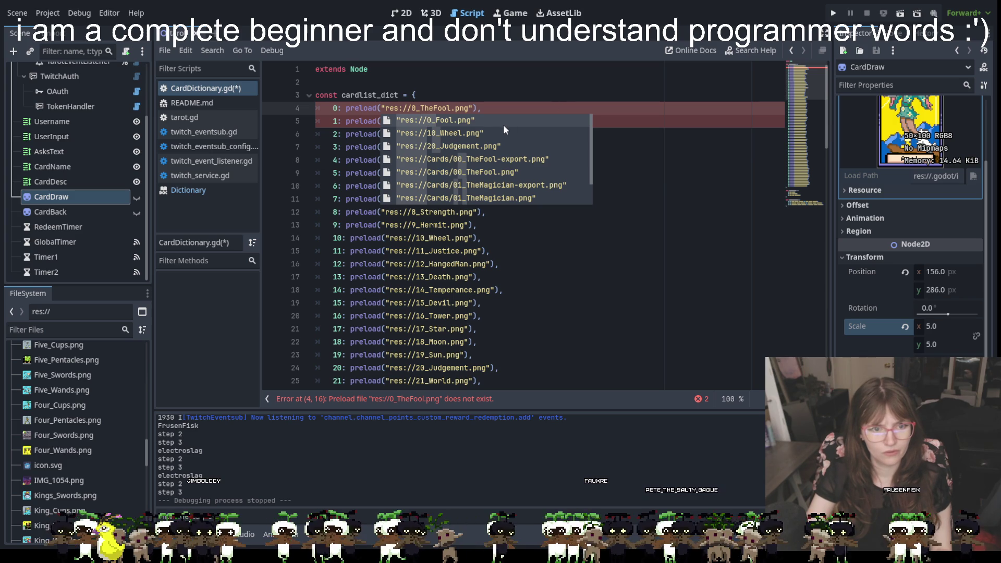
pyautogui.click(483, 120)
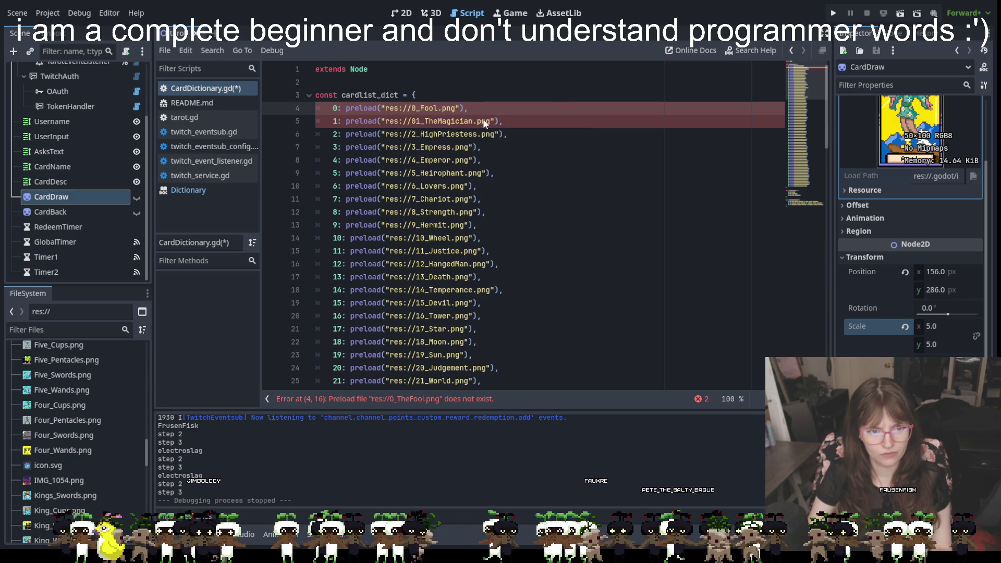
# - Make line 5 preload res://Cards/01_TheMagician.png using the autocomplete suggestion
pyautogui.click(422, 121)
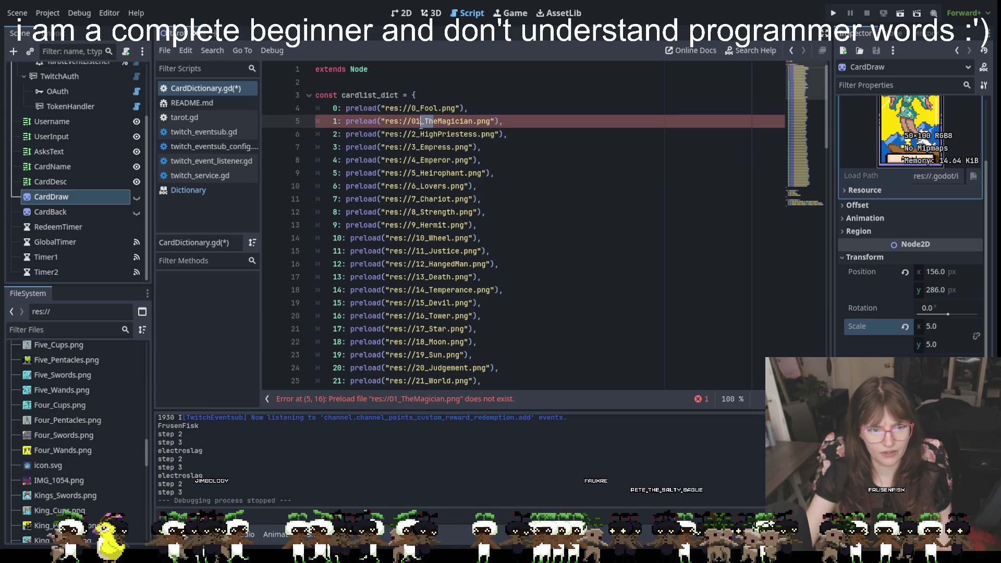
pyautogui.press('BackSpace')
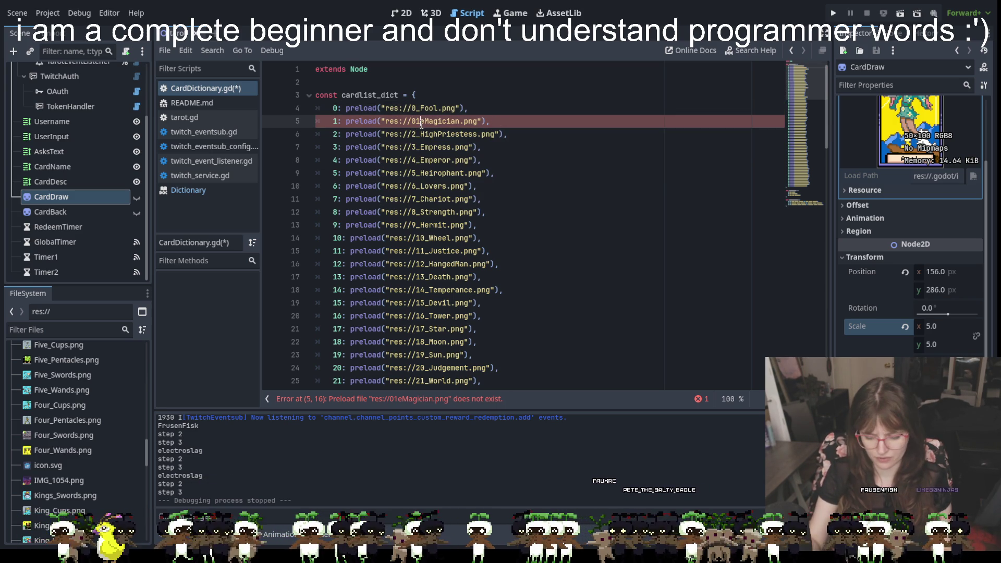
pyautogui.press('Delete')
pyautogui.write('_')
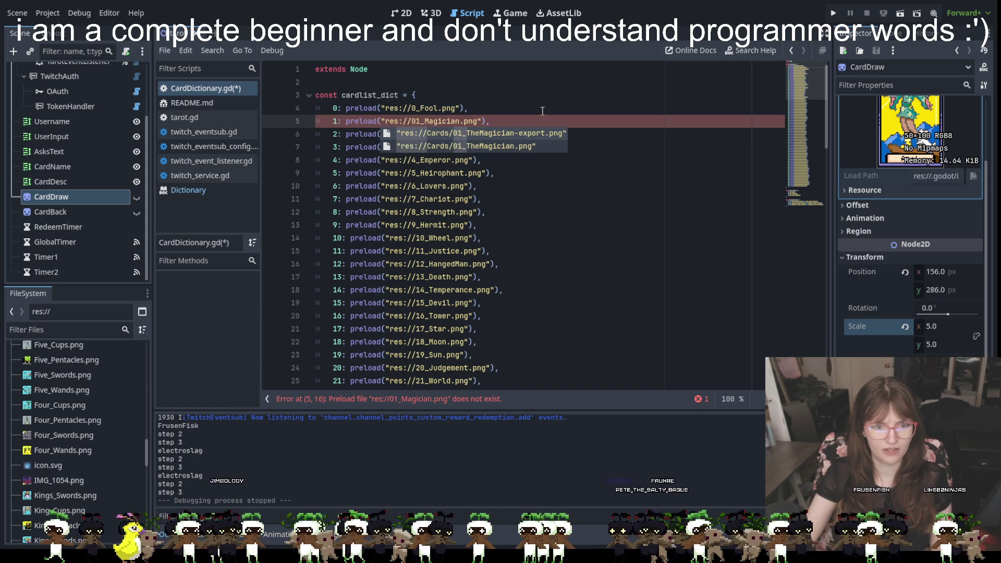
pyautogui.press('Down')
pyautogui.click(505, 144)
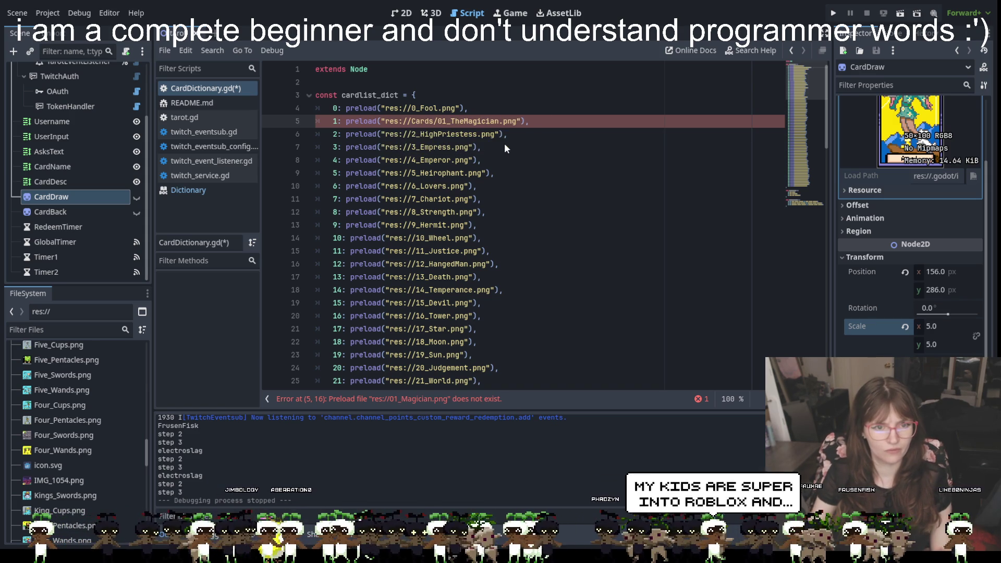
pyautogui.click(546, 151)
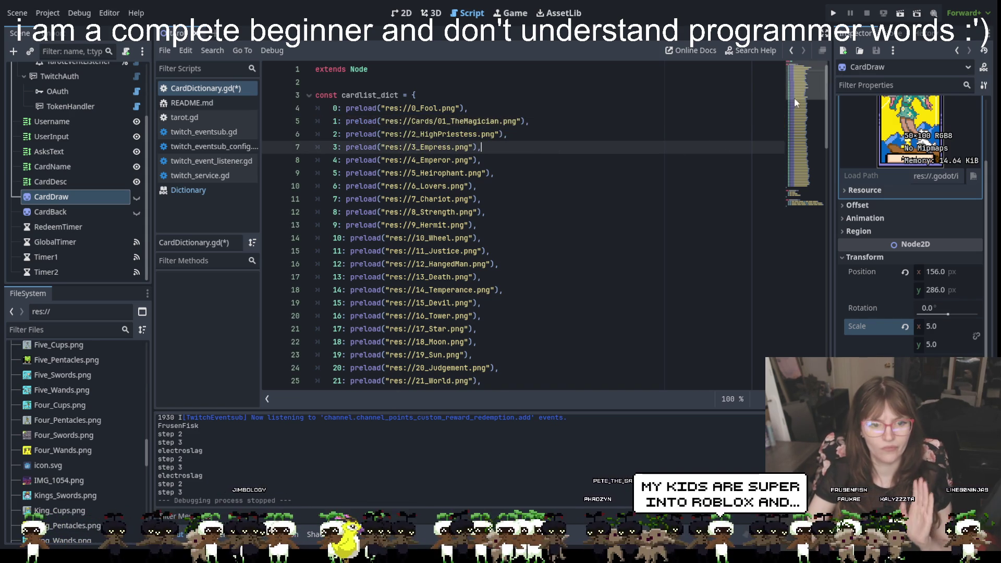
pyautogui.scroll(-15, 674, 225)
pyautogui.scroll(-8, 674, 225)
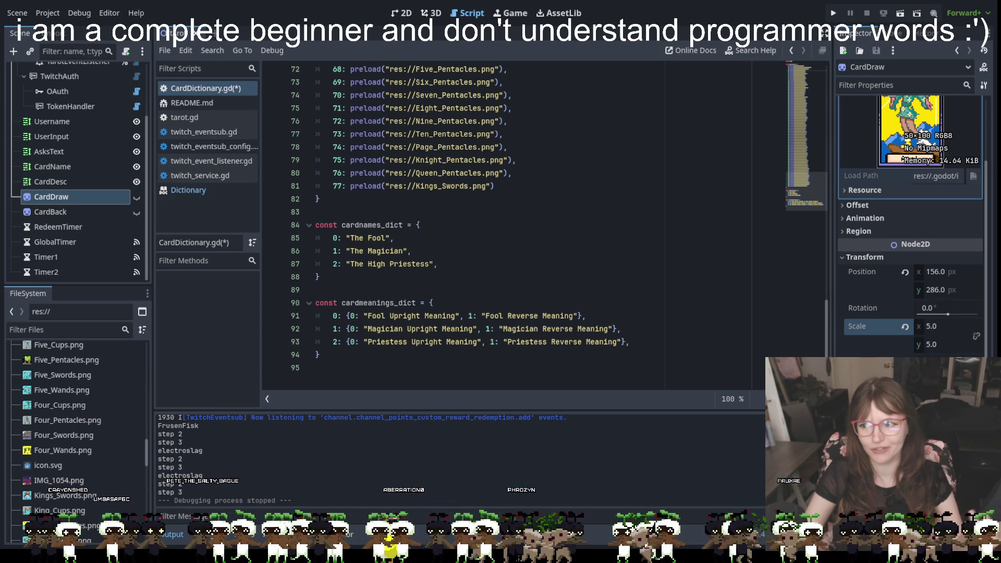
# - Scroll through cardnames_dict and cardmeanings_dict entries for The Fool, The Magician and The High Priestess
pyautogui.scroll(3, 912, 225)
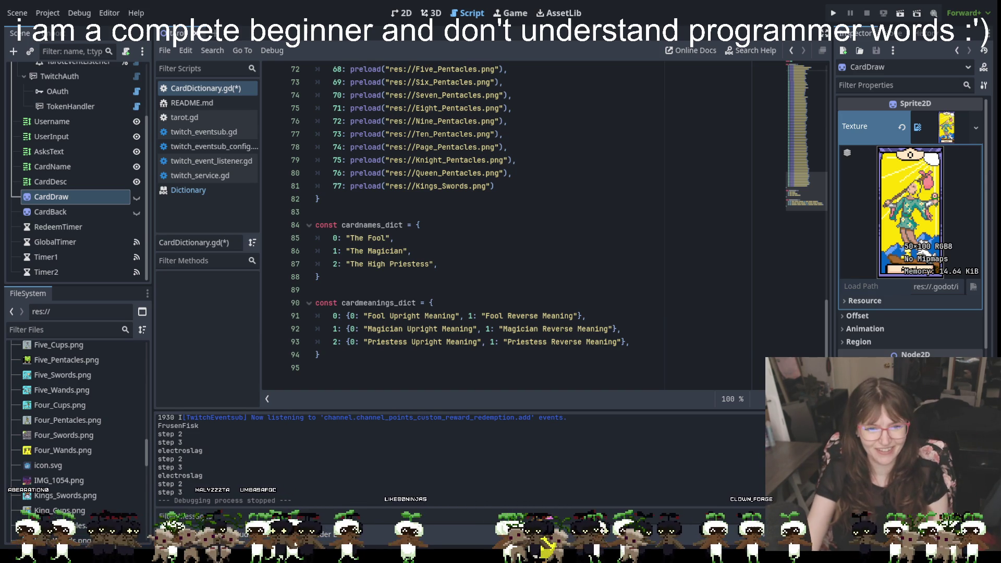
pyautogui.scroll(15, 467, 249)
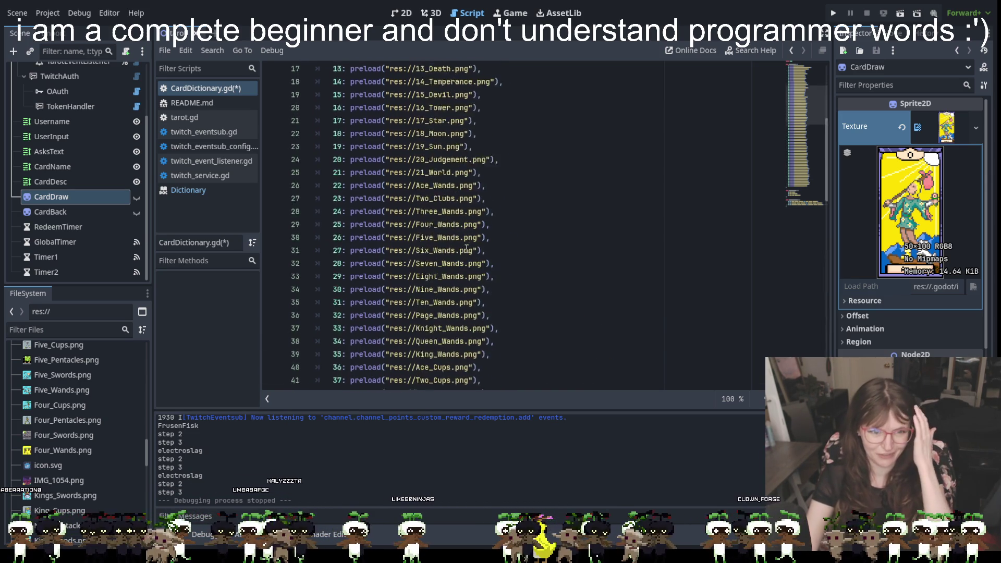
pyautogui.scroll(5, 467, 249)
pyautogui.scroll(-18, 467, 249)
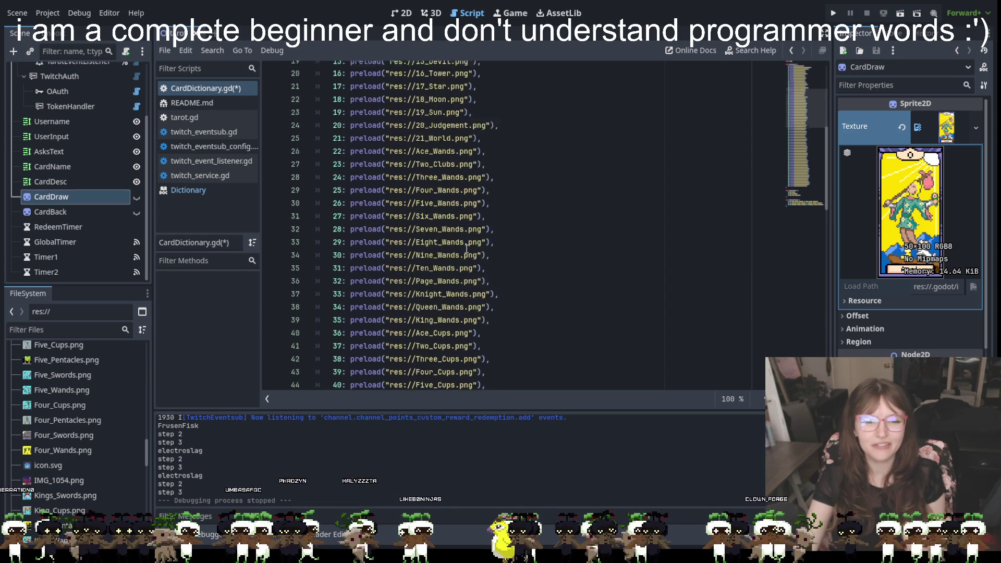
pyautogui.scroll(-2, 467, 249)
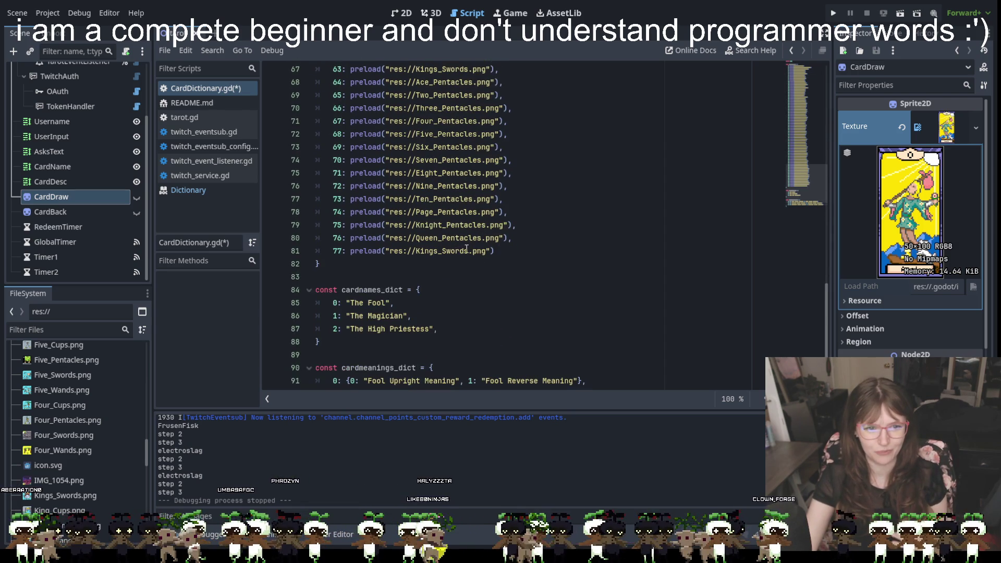
pyautogui.scroll(17, 467, 248)
pyautogui.scroll(3, 467, 249)
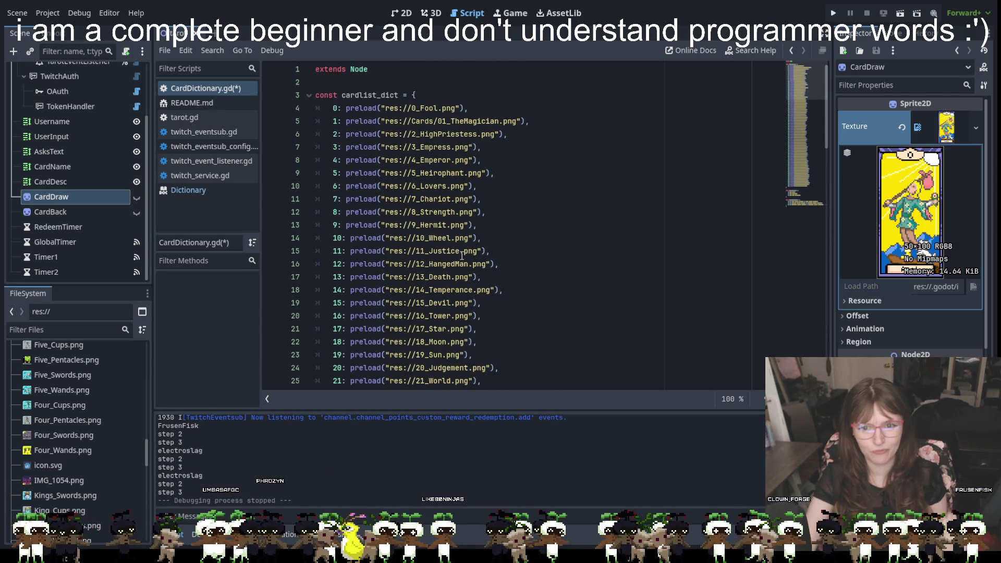
pyautogui.scroll(-15, 465, 248)
pyautogui.scroll(-8, 465, 254)
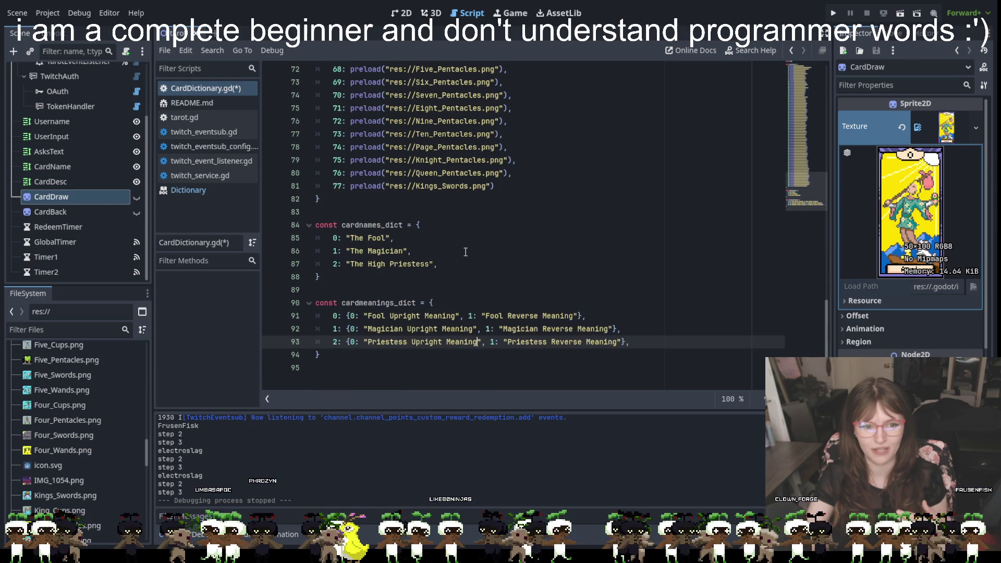
pyautogui.scroll(1, 466, 252)
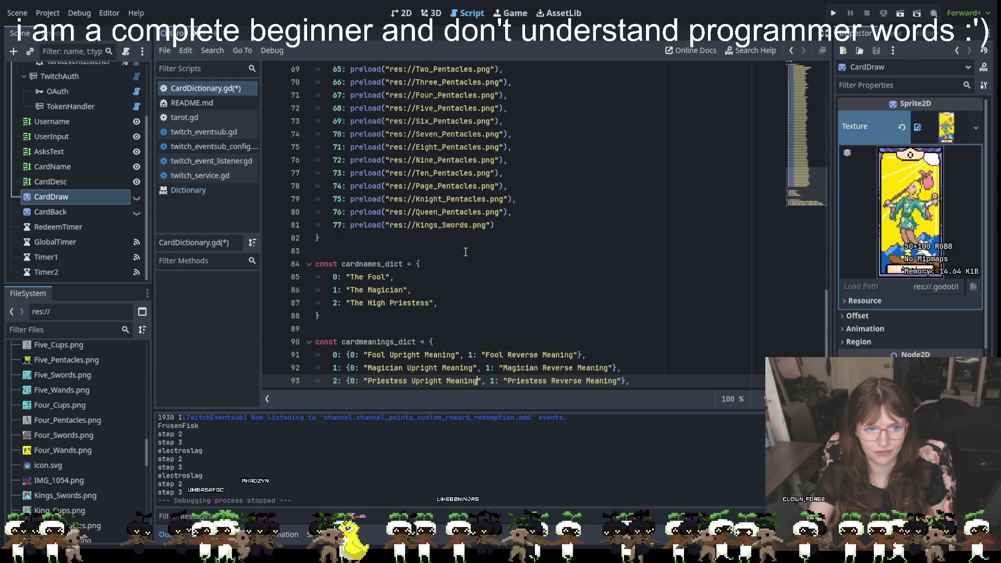
pyautogui.scroll(2, 453, 276)
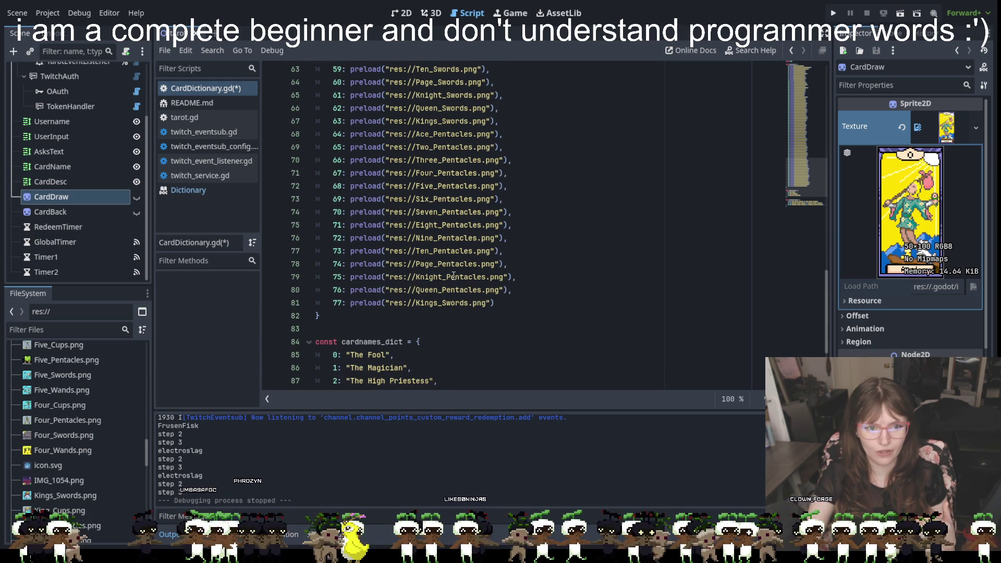
pyautogui.scroll(-3, 453, 276)
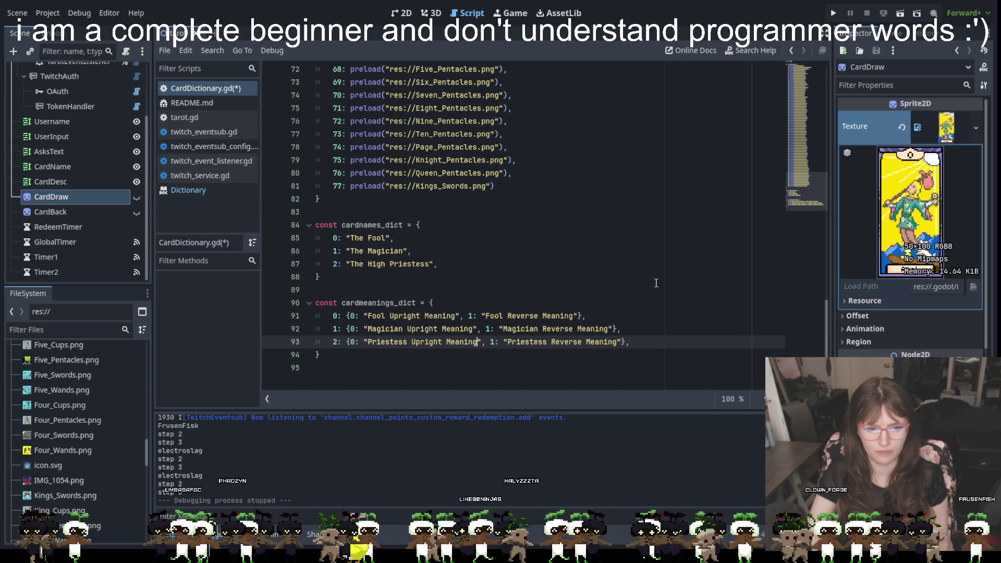
# - Save and launch the overlay project, which halts on an invalid key '58' error
pyautogui.click(834, 14)
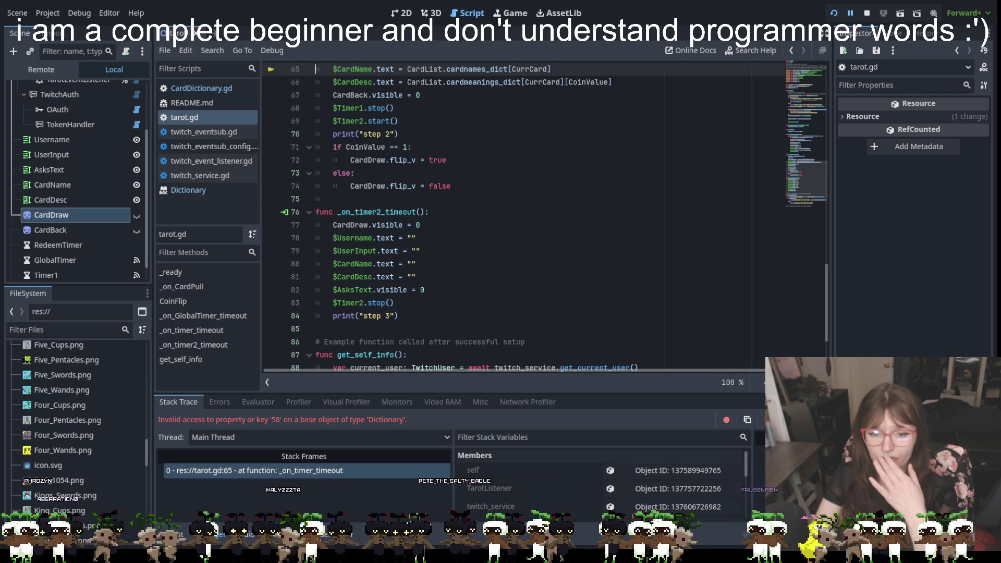
pyautogui.click(472, 236)
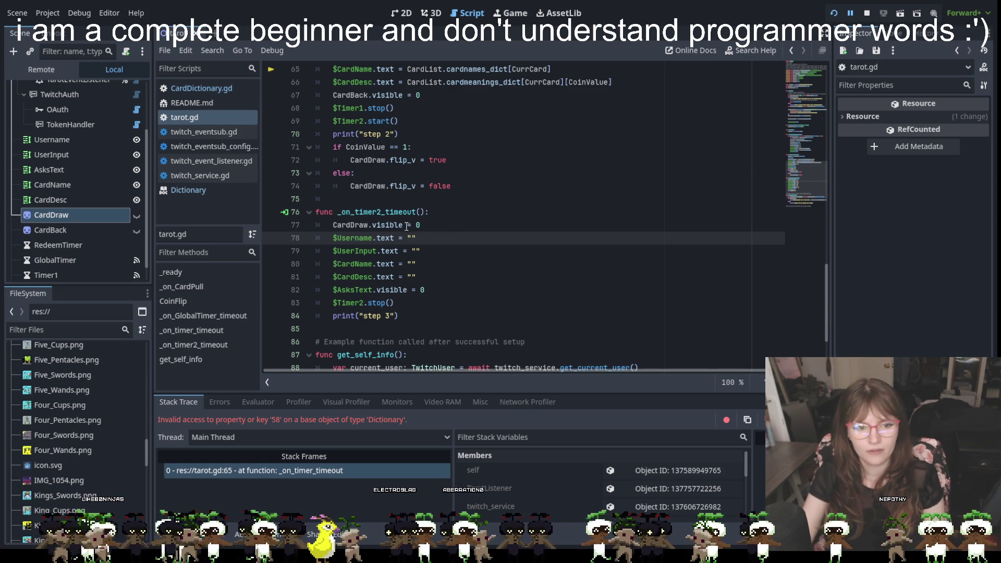
# - Switch from README.md to the CardDictionary.gd script and click into its code
pyautogui.click(438, 250)
pyautogui.click(197, 102)
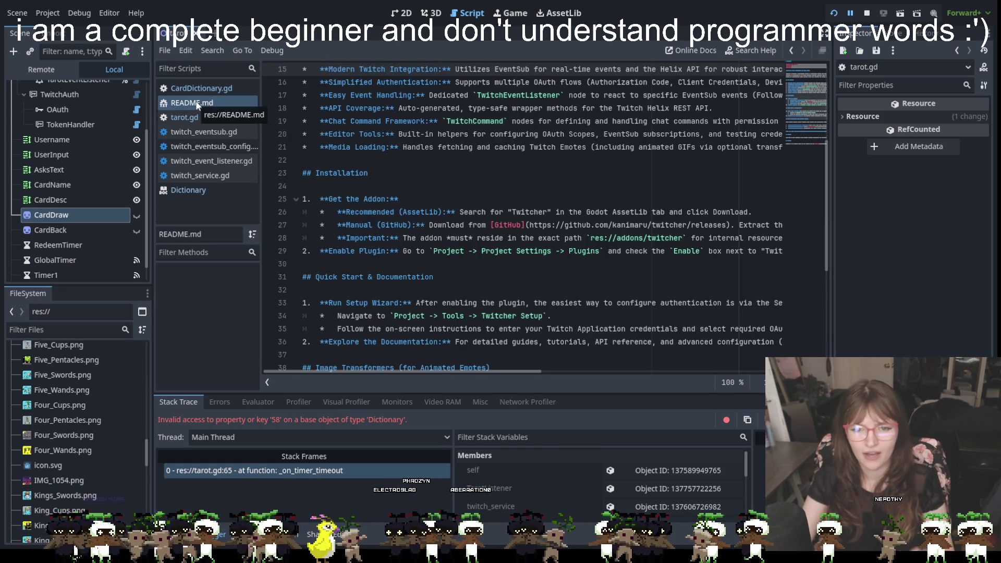
pyautogui.click(197, 88)
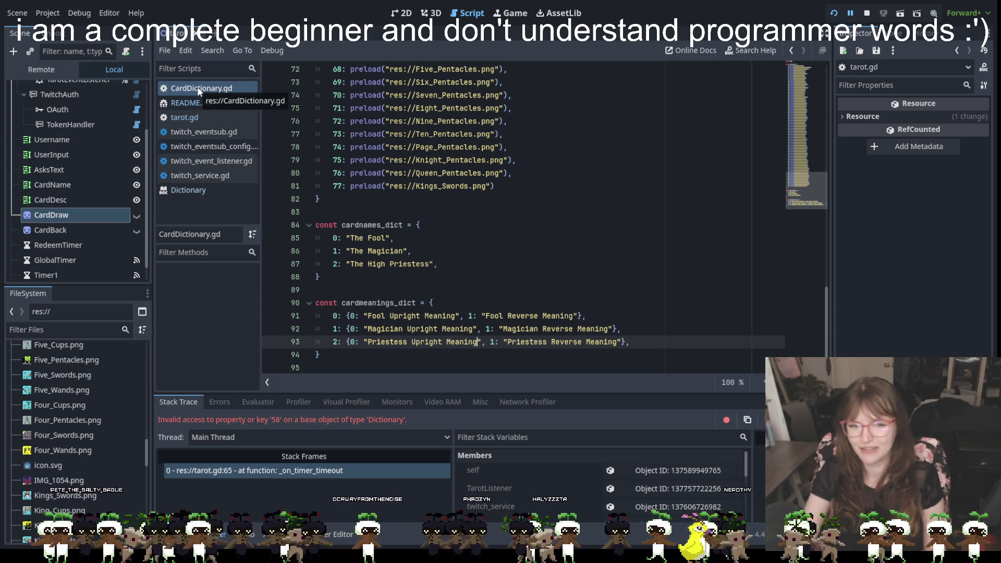
pyautogui.click(393, 211)
# - Add a new line starting entry 3: "" after The High Priestess in cardnames_dict
pyautogui.moveTo(454, 268); pyautogui.dragTo(326, 264)
pyautogui.click(450, 268)
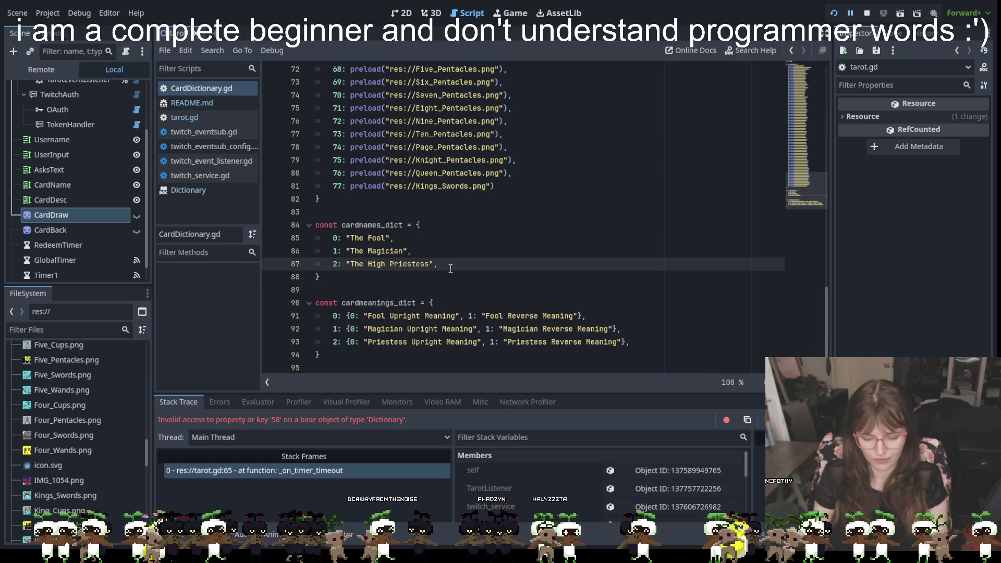
pyautogui.press('Return')
pyautogui.write('3: "')
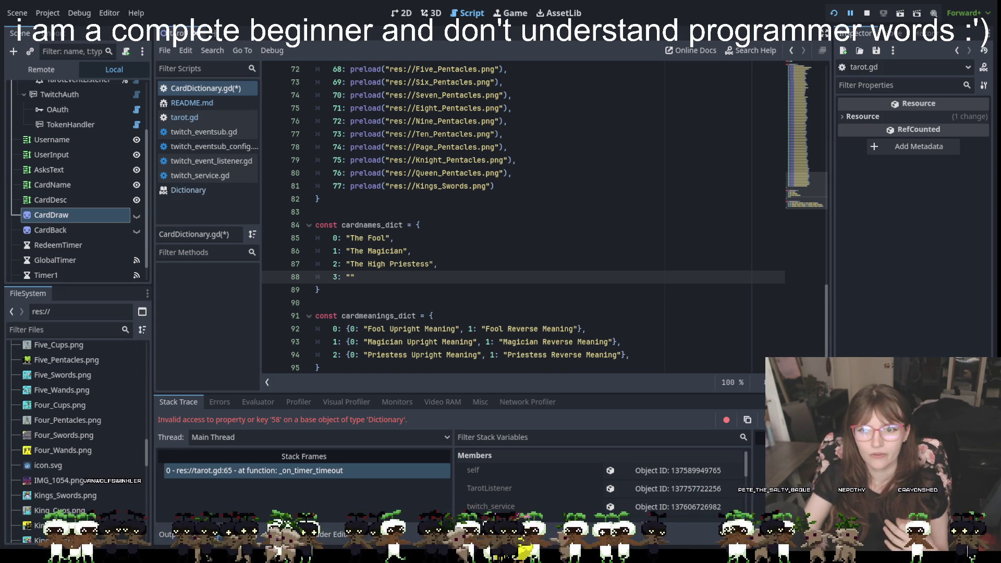
# - Stop the running game, name key 3 "The Empress", and start entry 4 below it
pyautogui.click(850, 14)
pyautogui.click(866, 13)
pyautogui.write('The')
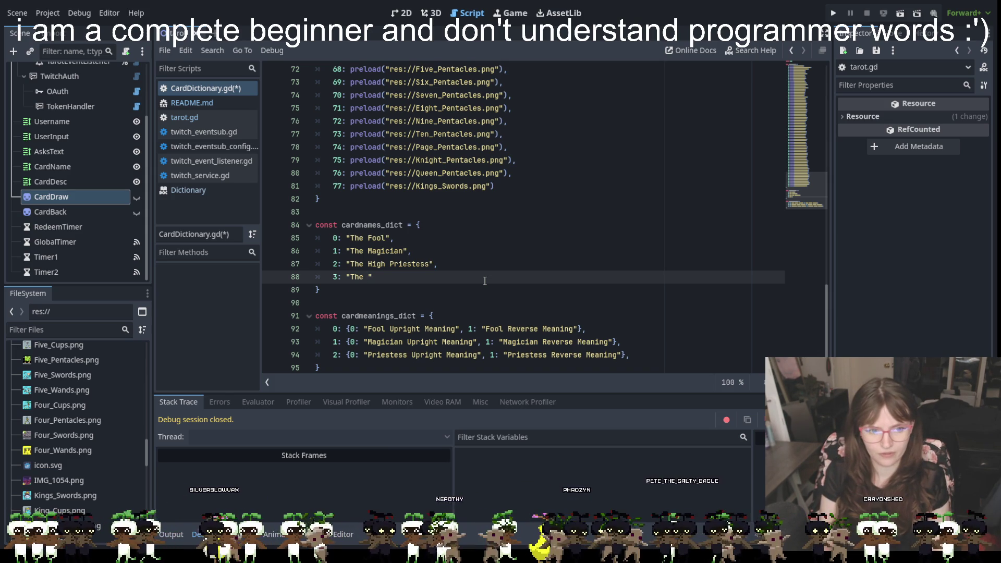
pyautogui.write('Empress')
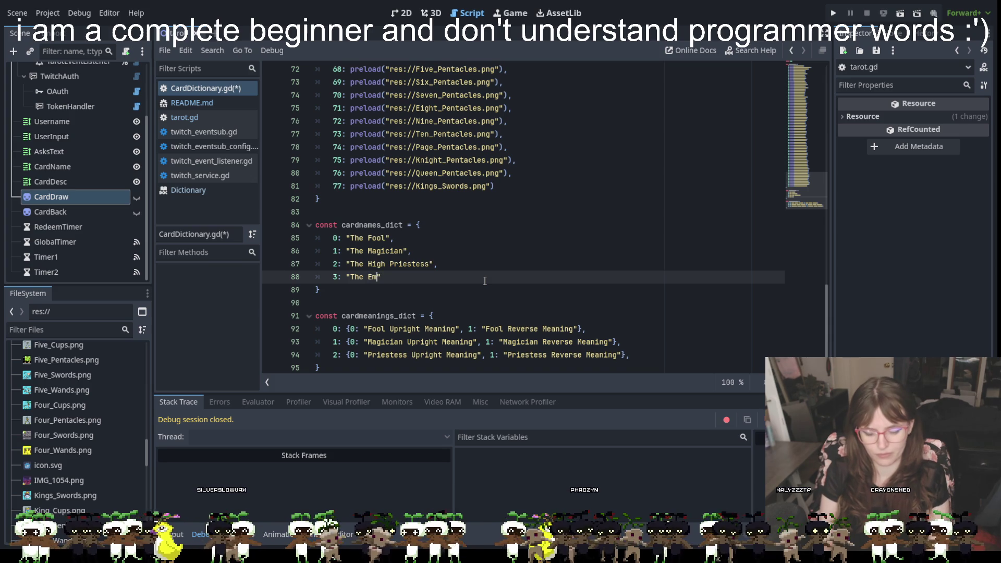
pyautogui.write('00')
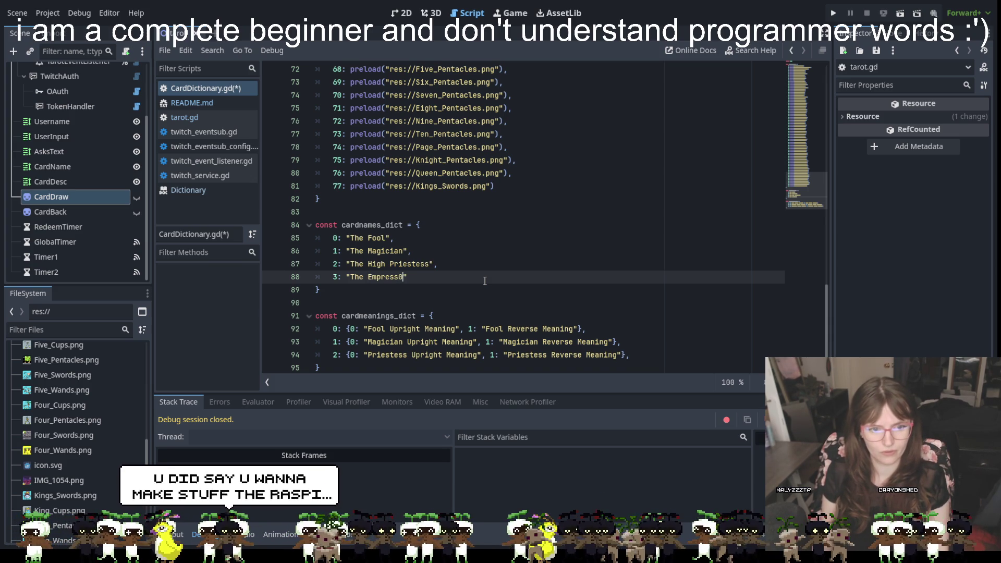
pyautogui.press('BackSpace')
pyautogui.press('BackSpace')
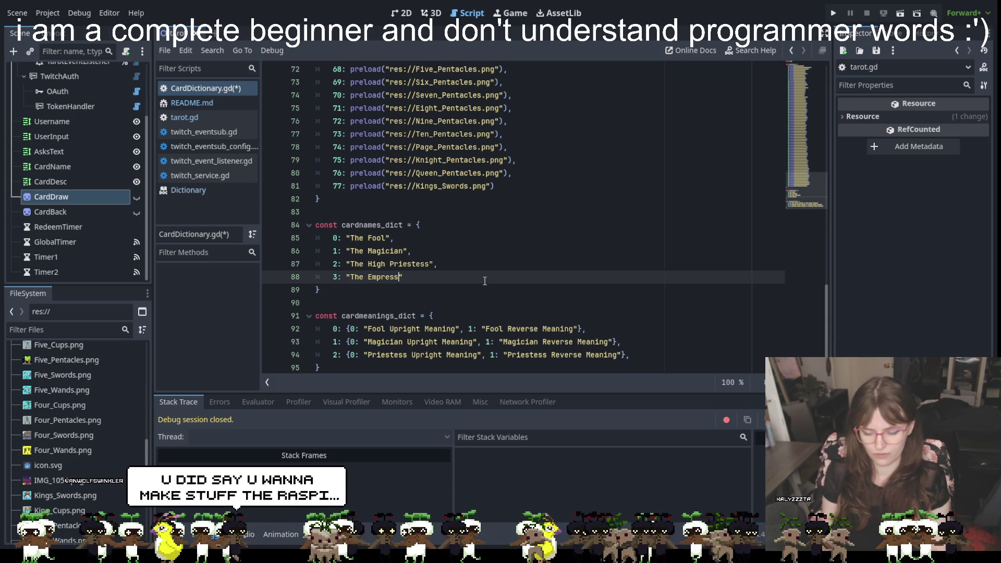
pyautogui.write('"')
pyautogui.press('Return')
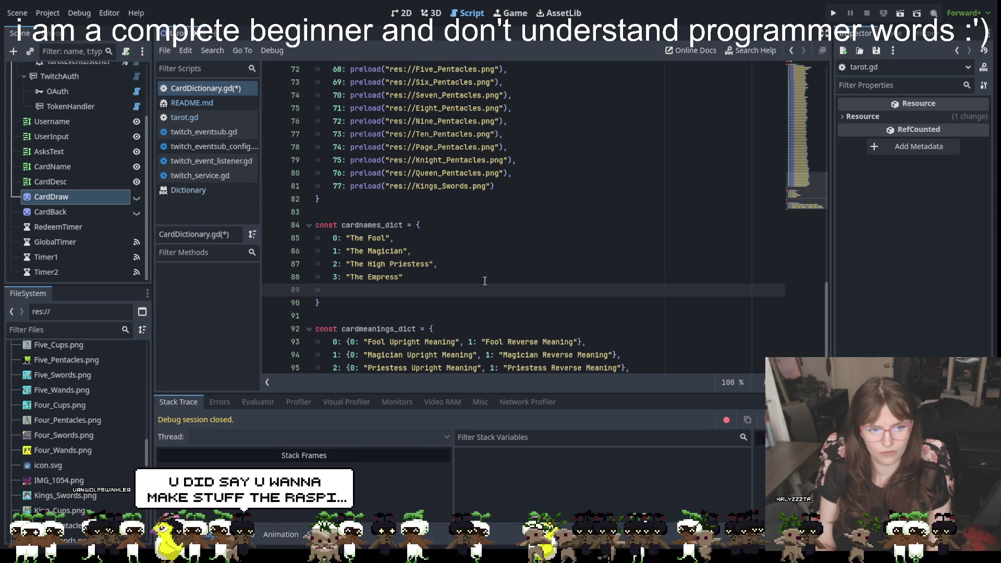
pyautogui.write('4:')
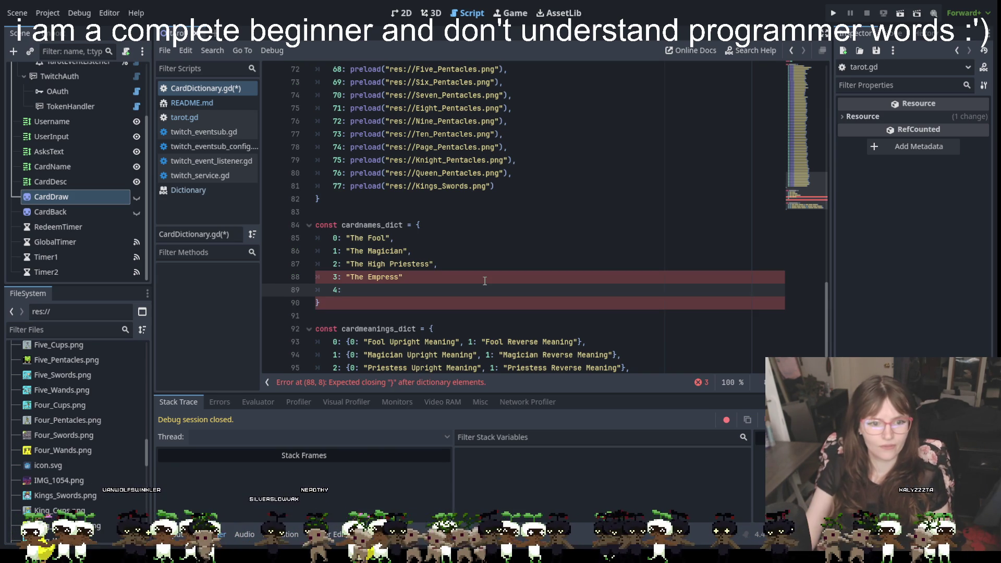
# - Add a comma after "The Empress" at the end of line 88
pyautogui.click(484, 280)
pyautogui.write(',')
pyautogui.click(403, 293)
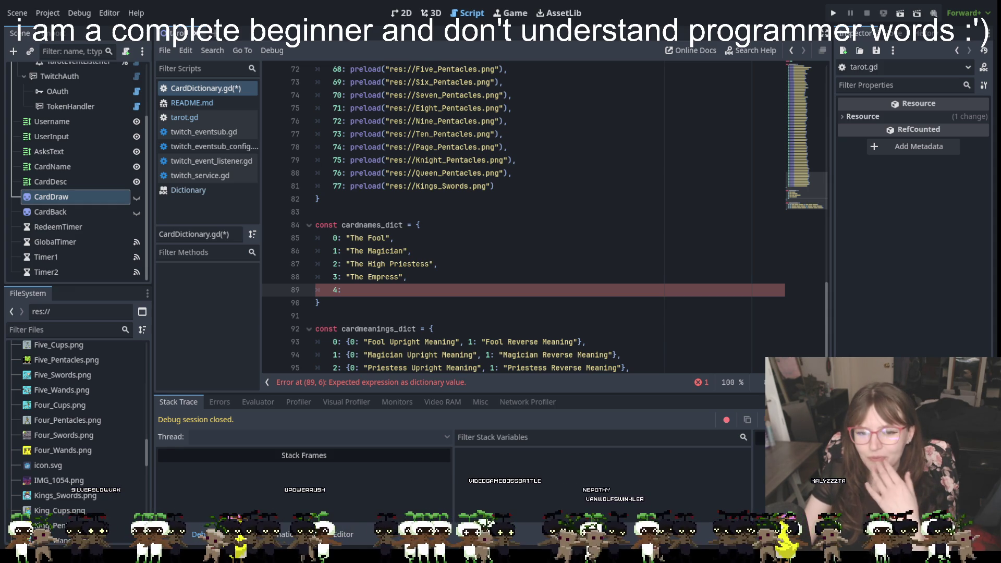
# - Fill dictionary entry 4 with the name "The Emperor"
pyautogui.click(905, 274)
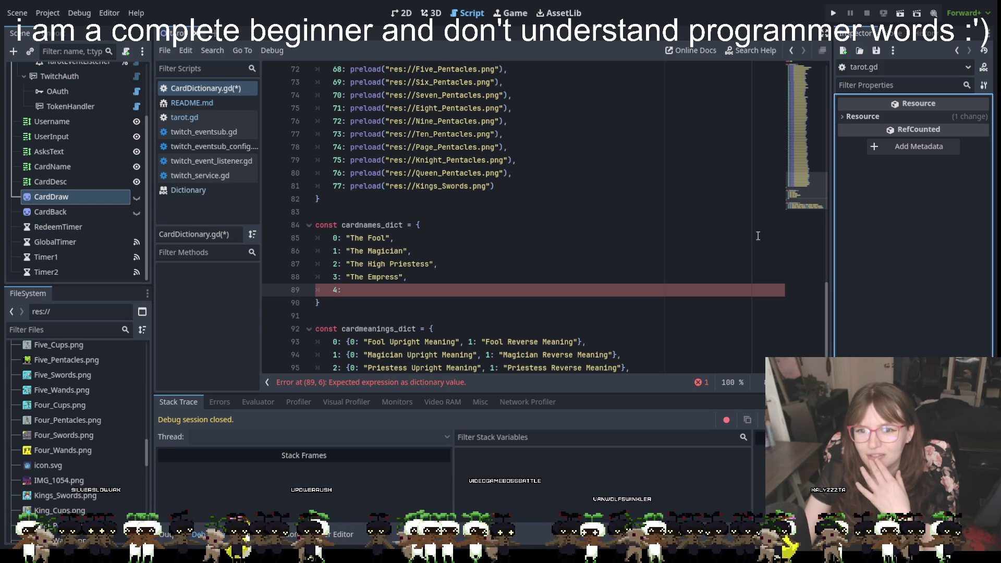
pyautogui.click(681, 226)
pyautogui.click(517, 186)
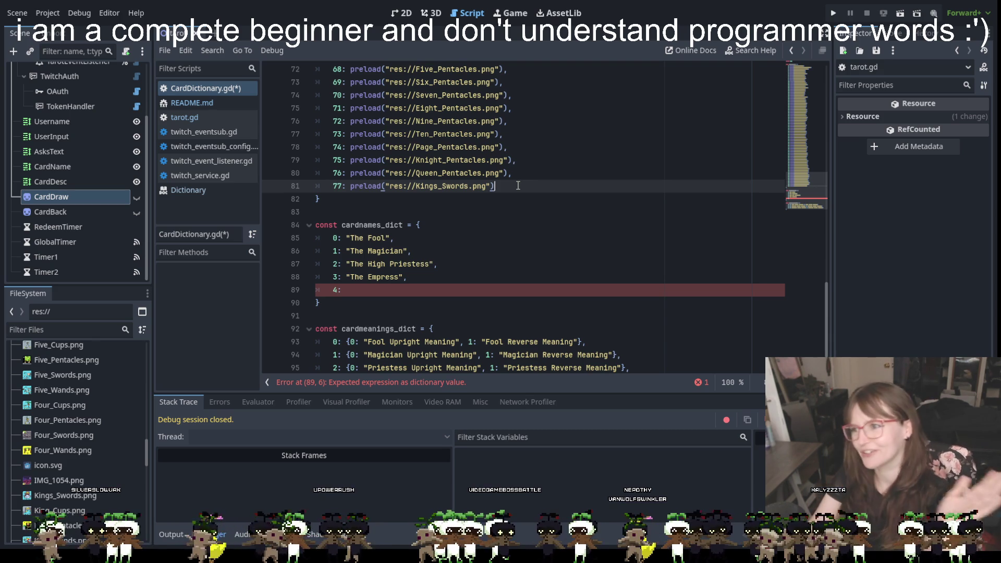
pyautogui.click(379, 293)
pyautogui.write('"')
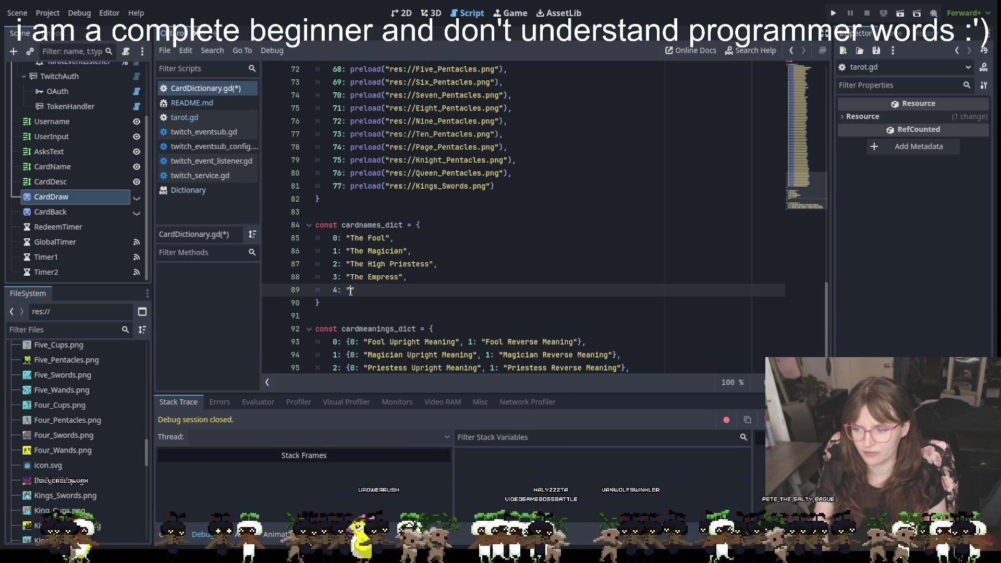
pyautogui.write('The Emperor')
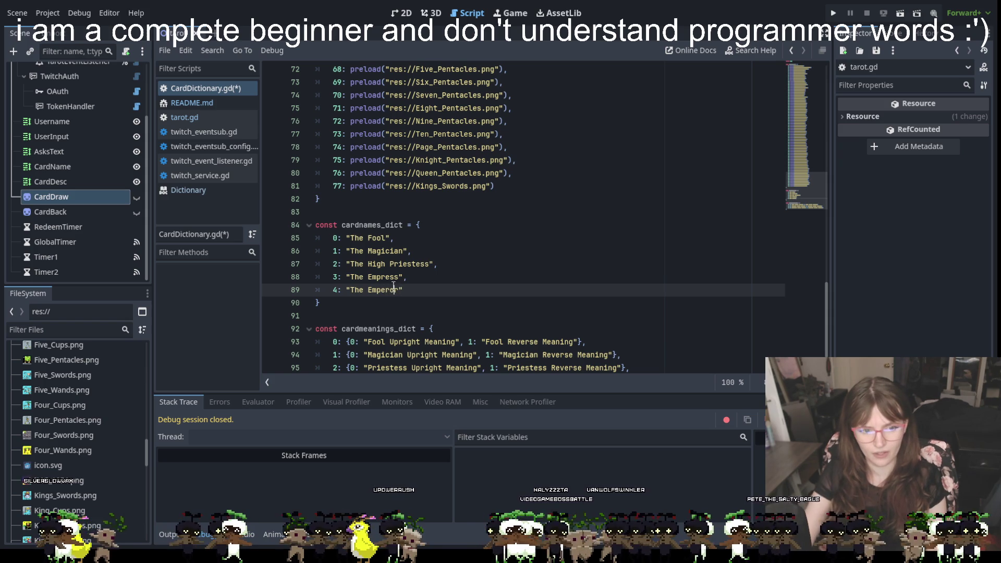
# - Add entry 5 named "The Hierophant" below The Emperor
pyautogui.click(413, 285)
pyautogui.press('Return')
pyautogui.write('5: "')
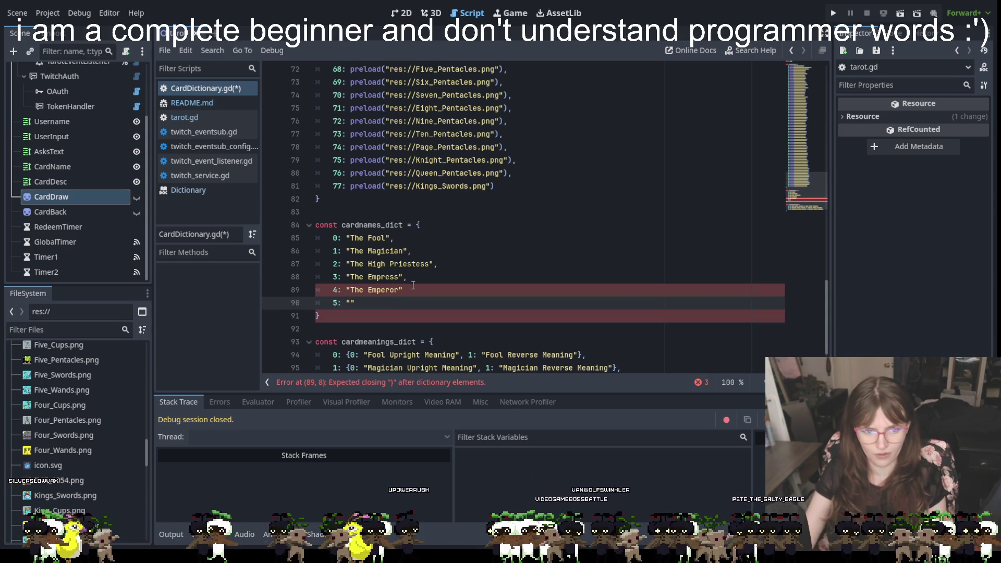
pyautogui.click(413, 285)
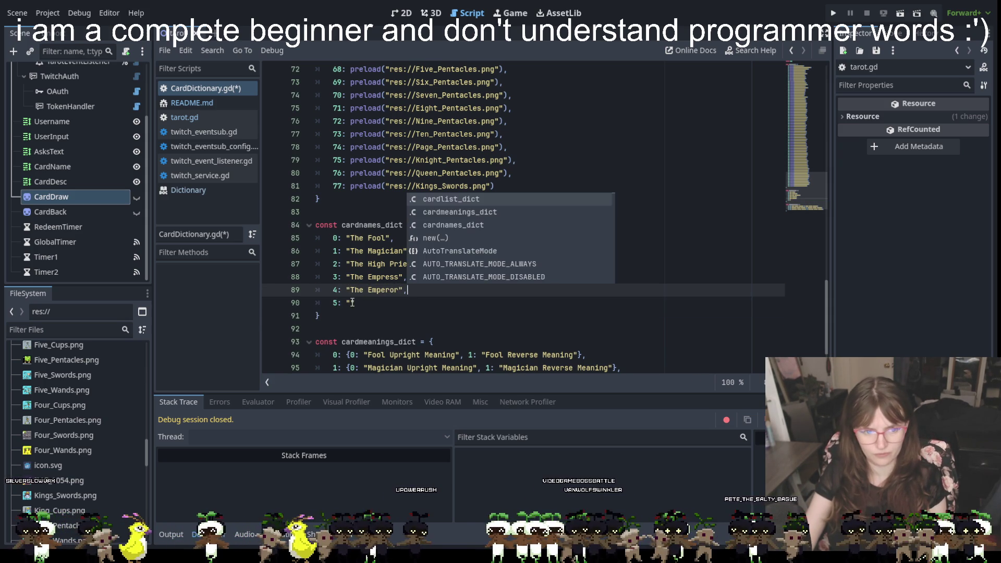
pyautogui.click(350, 302)
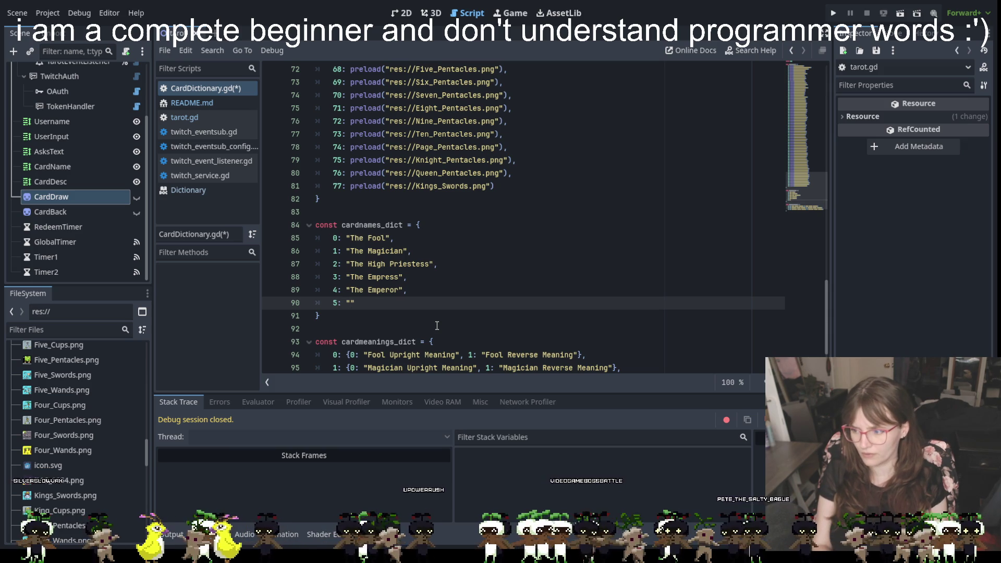
pyautogui.write('The Hierophant')
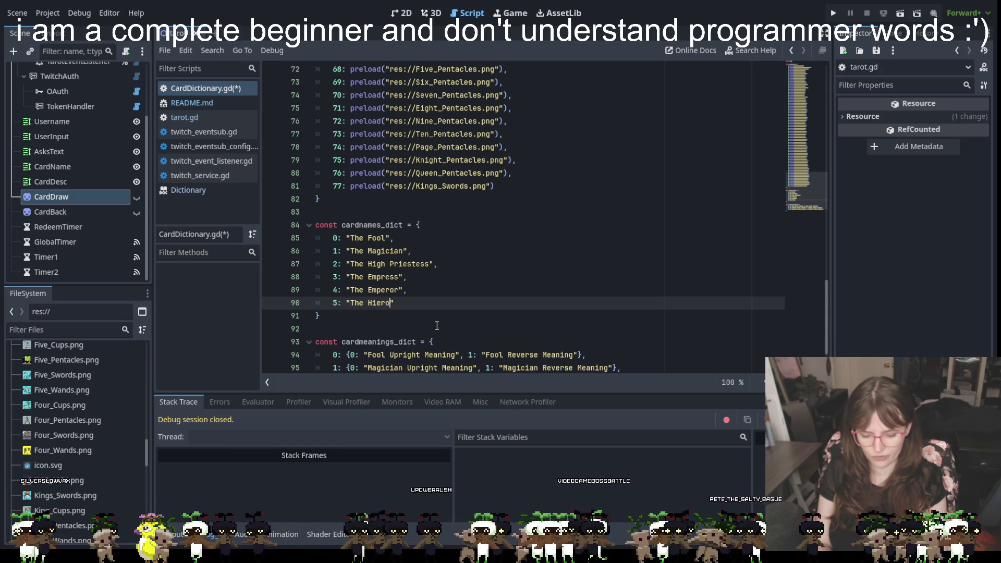
# - Put a comma after The Hierophant, add 6: "The Lovers", and begin entry 7
pyautogui.click(440, 301)
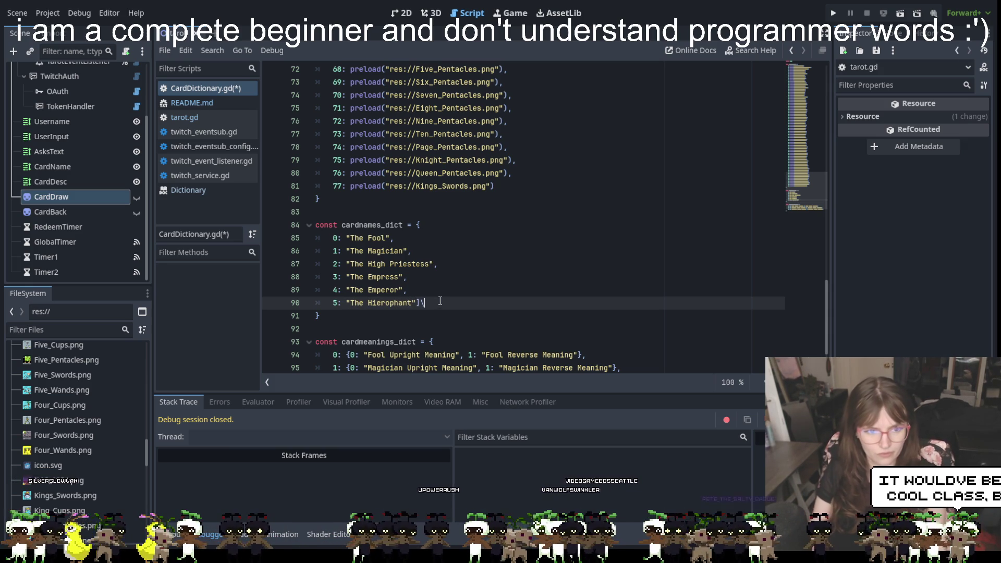
pyautogui.press('Return')
pyautogui.press('BackSpace')
pyautogui.press('BackSpace')
pyautogui.write(',')
pyautogui.press('Return')
pyautogui.write('6: "')
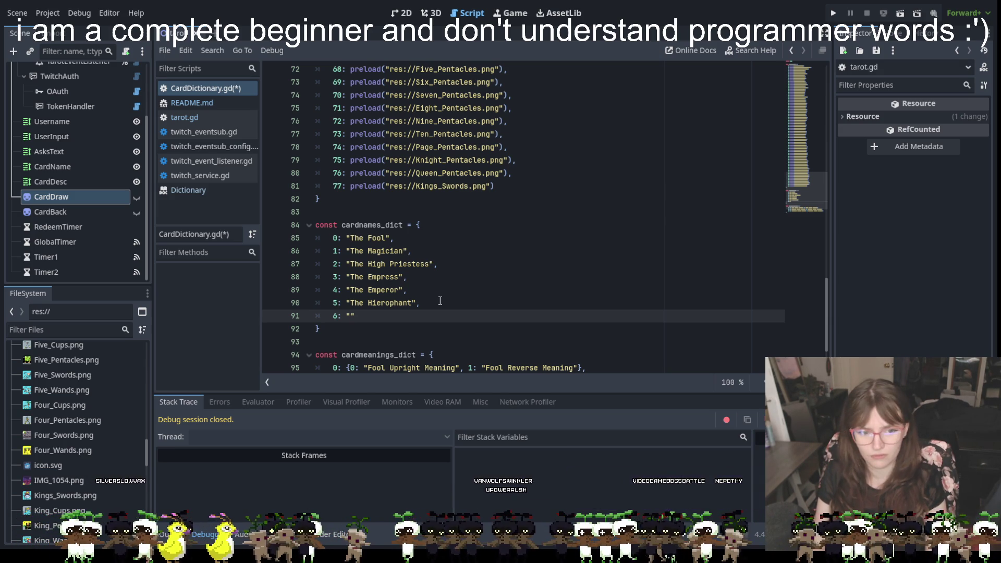
pyautogui.write('The Lovers')
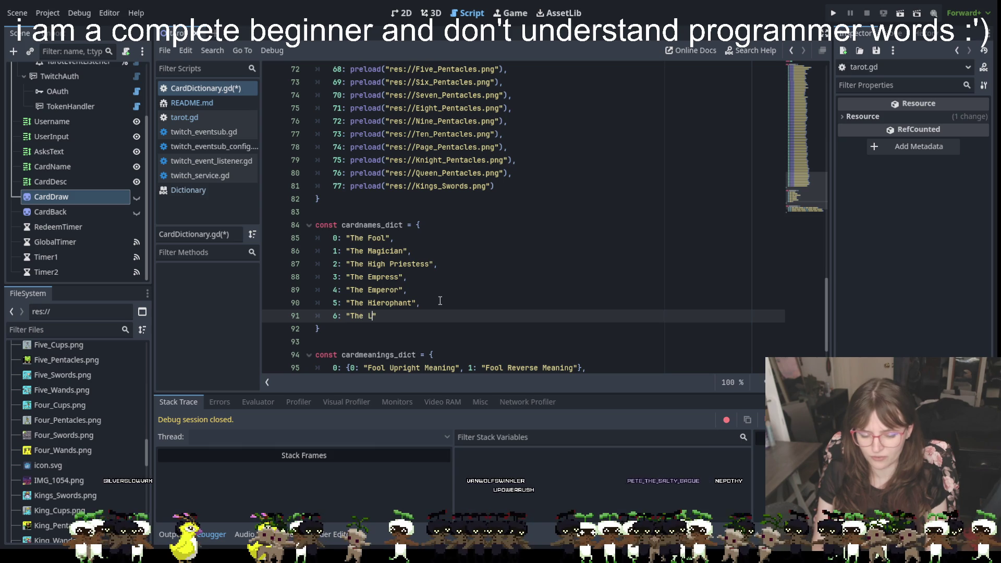
pyautogui.write('"')
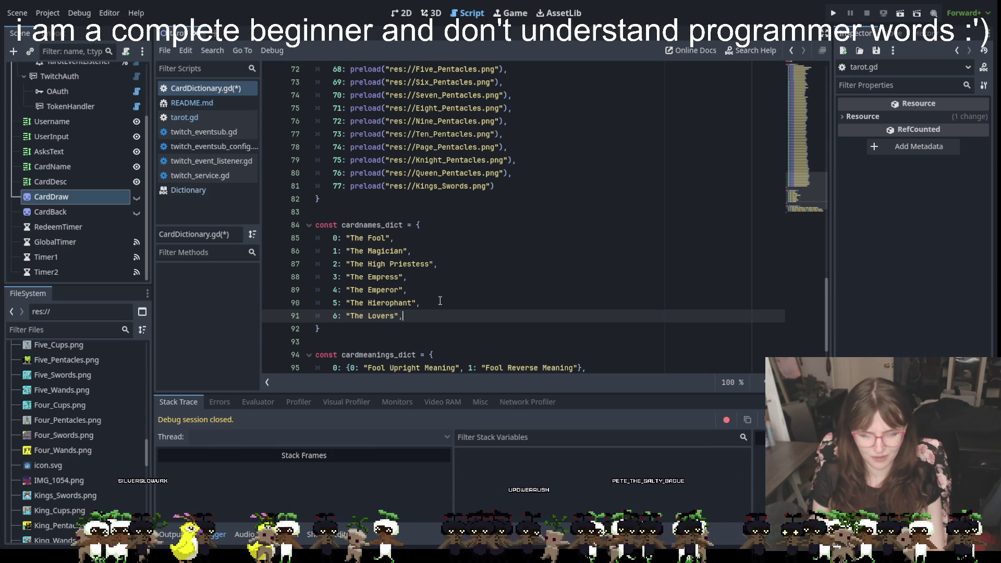
pyautogui.press('Return')
pyautogui.write('7: "')
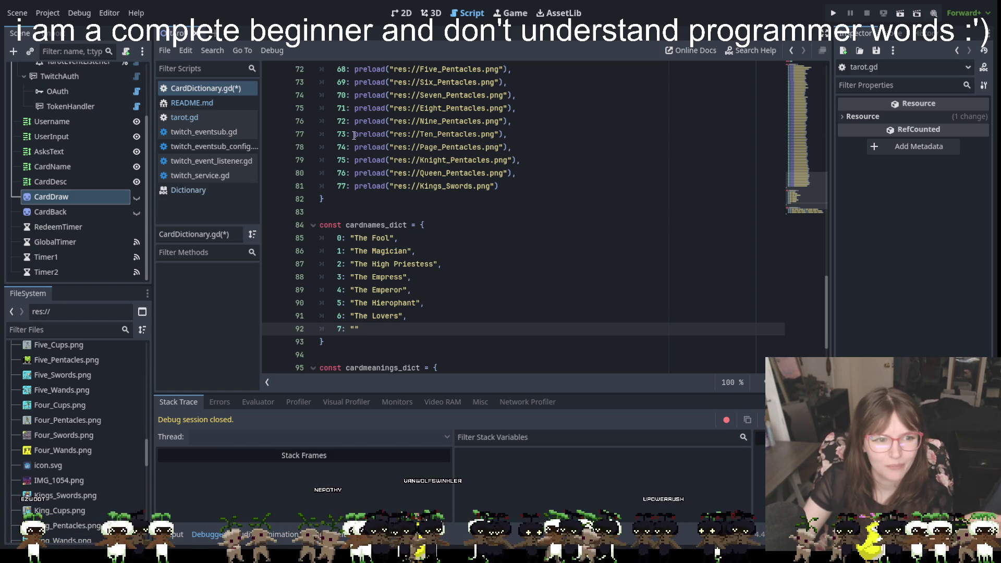
# - Look through twitch_eventsub.gd, then switch the editor to twitch_service.gd
pyautogui.click(190, 134)
pyautogui.scroll(8, 450, 195)
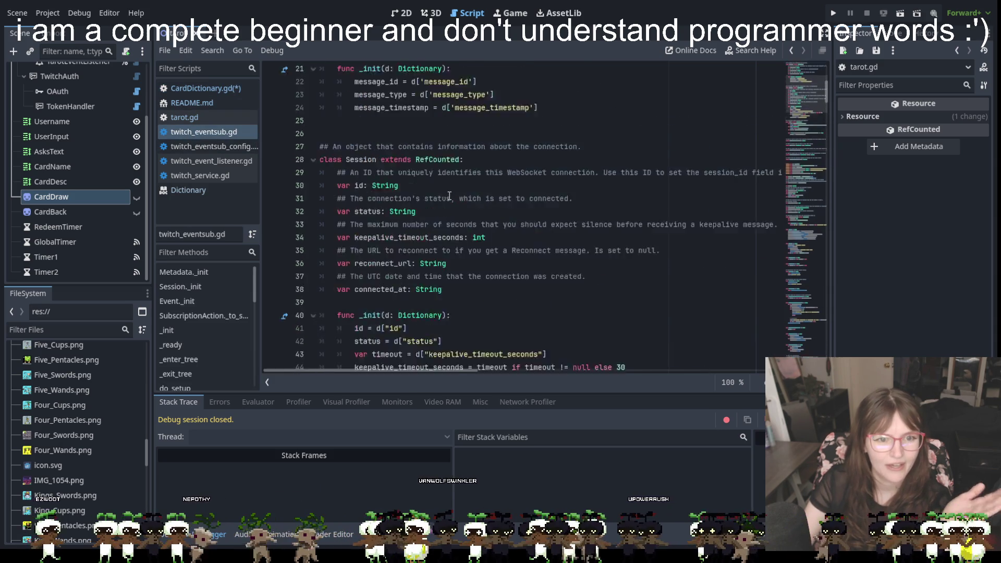
pyautogui.scroll(7, 450, 195)
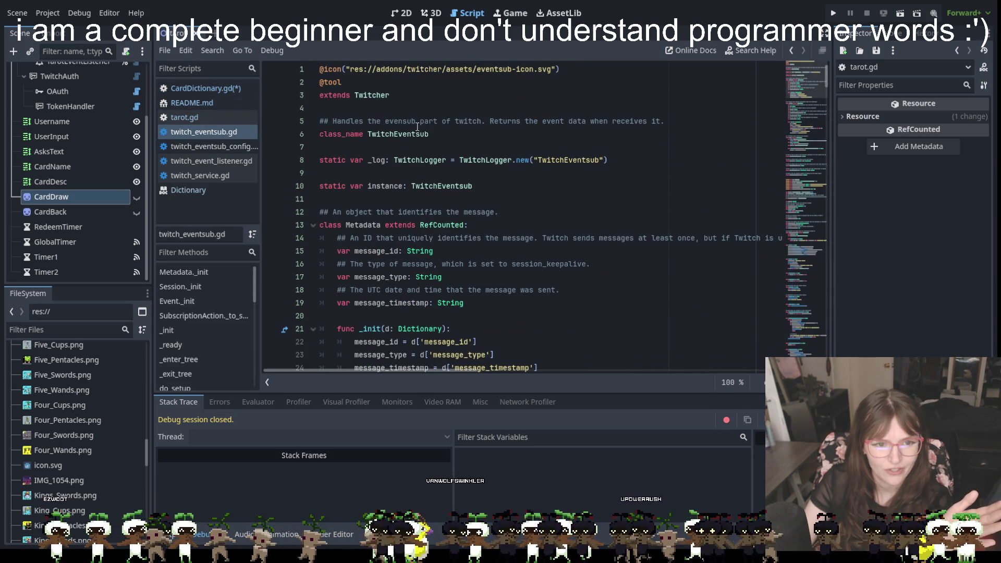
pyautogui.scroll(-4, 417, 130)
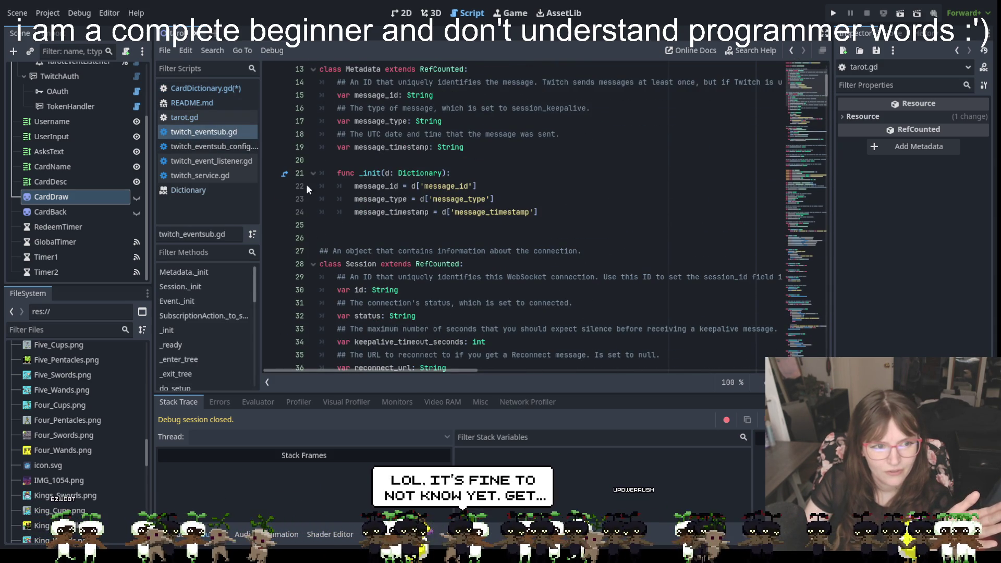
pyautogui.click(184, 176)
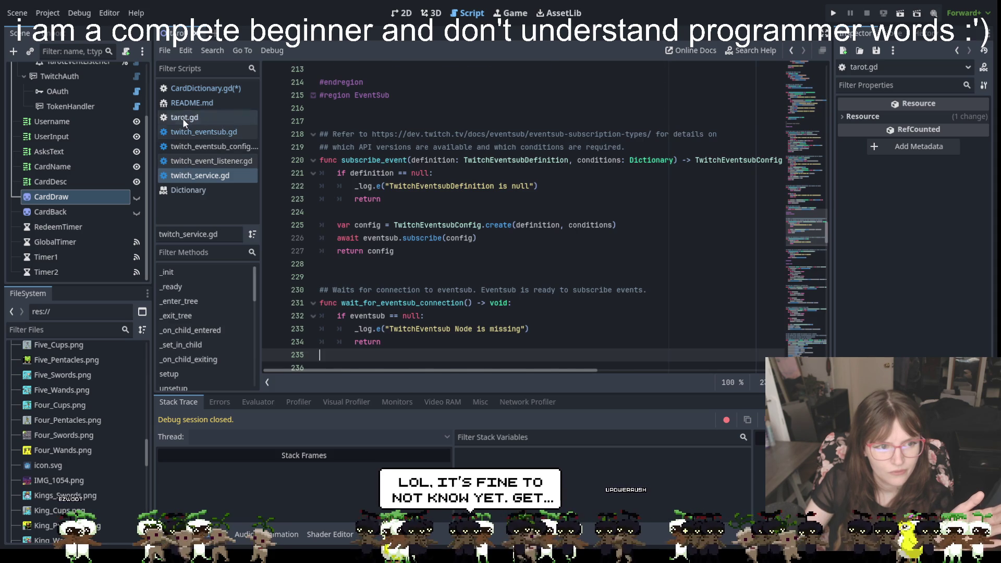
# - Open tarot.gd and review its _on_GlobalTimer_timeout and _on_timer_timeout functions
pyautogui.click(182, 118)
pyautogui.scroll(10, 458, 214)
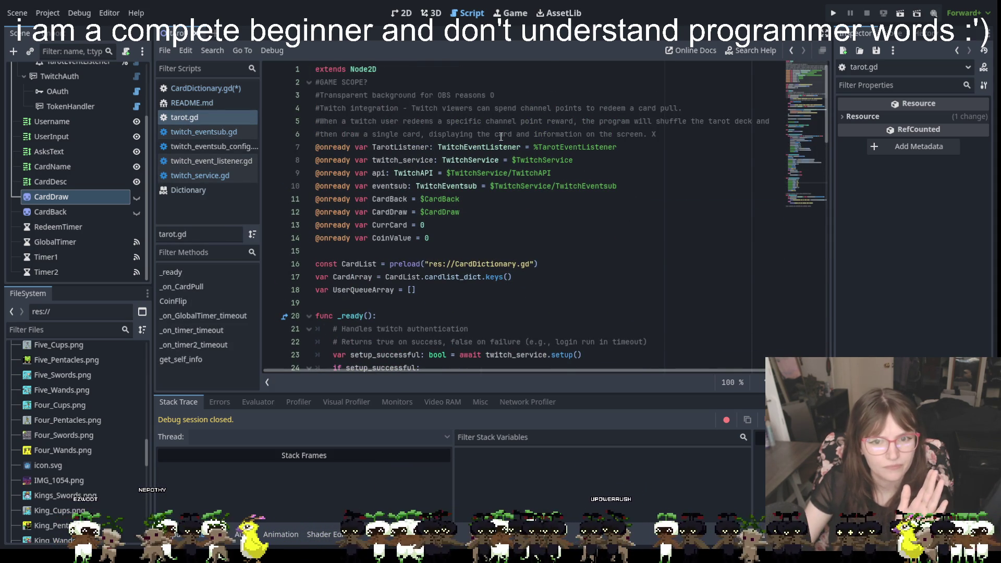
pyautogui.scroll(-3, 409, 141)
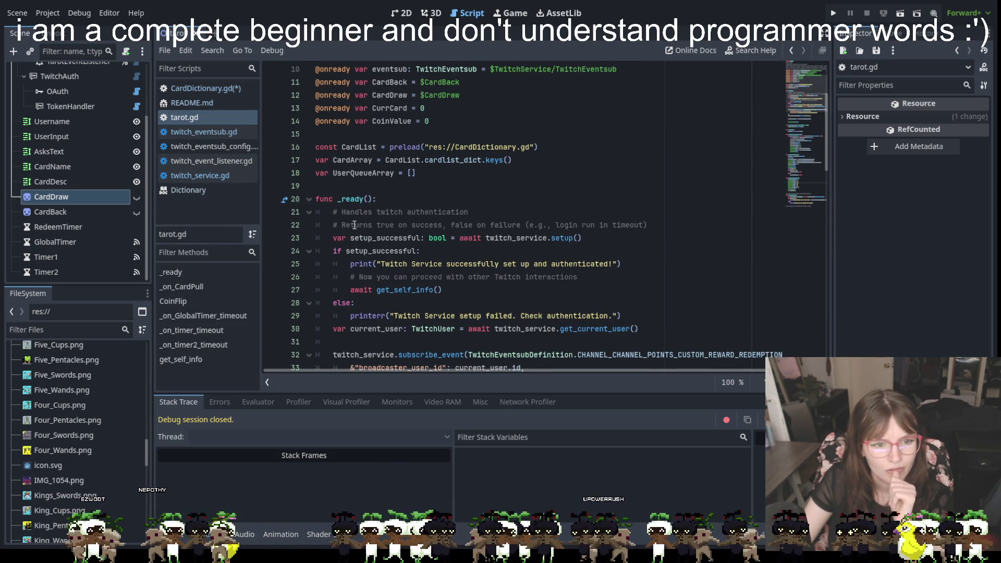
pyautogui.scroll(-2, 445, 223)
pyautogui.scroll(-2, 407, 204)
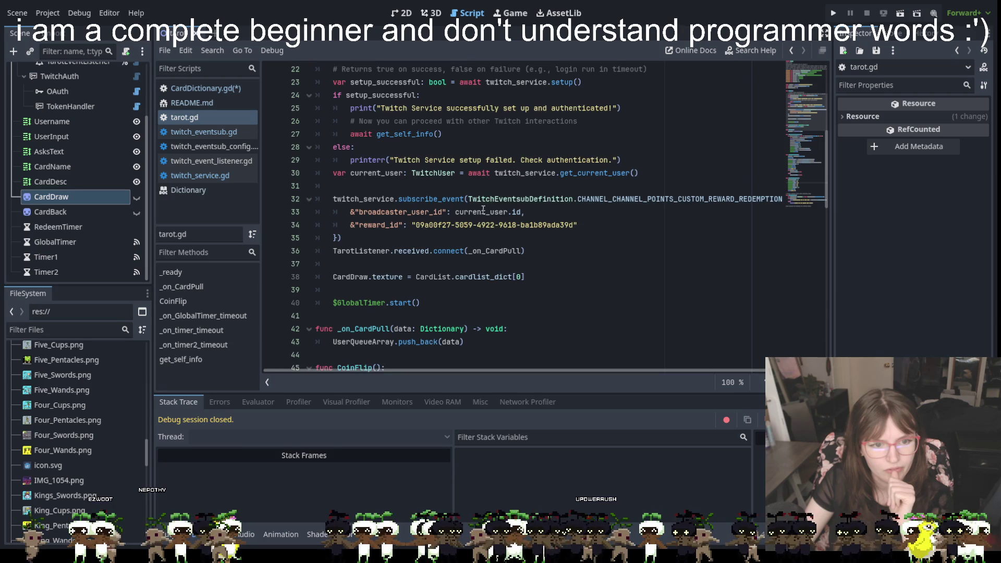
pyautogui.scroll(-9, 453, 203)
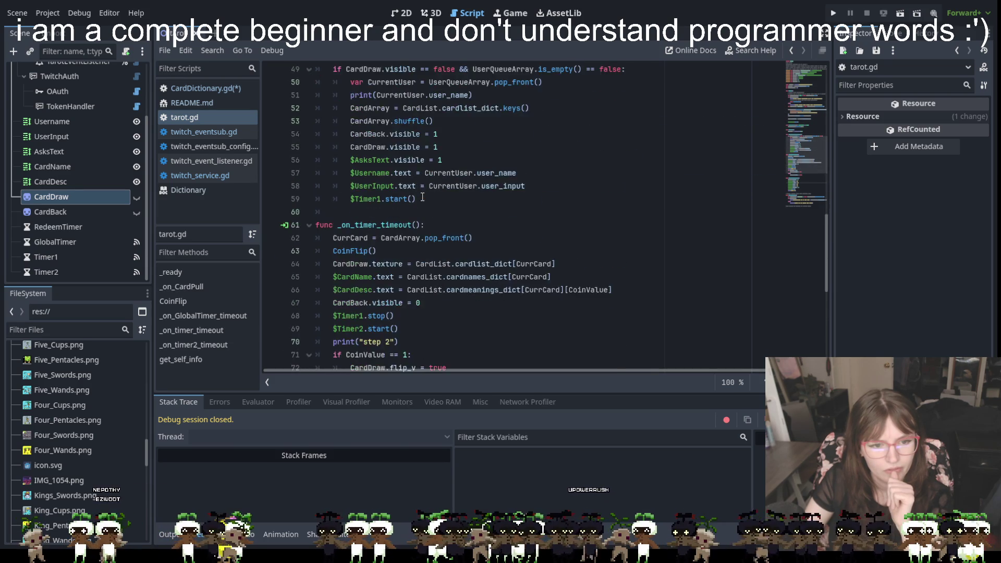
pyautogui.scroll(-8, 422, 197)
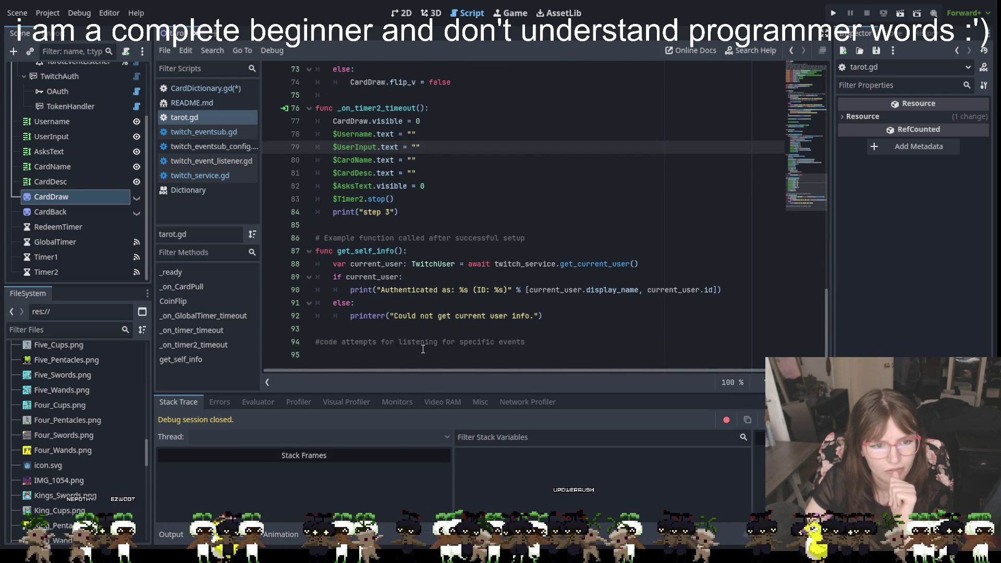
pyautogui.scroll(5, 421, 356)
pyautogui.scroll(6, 426, 339)
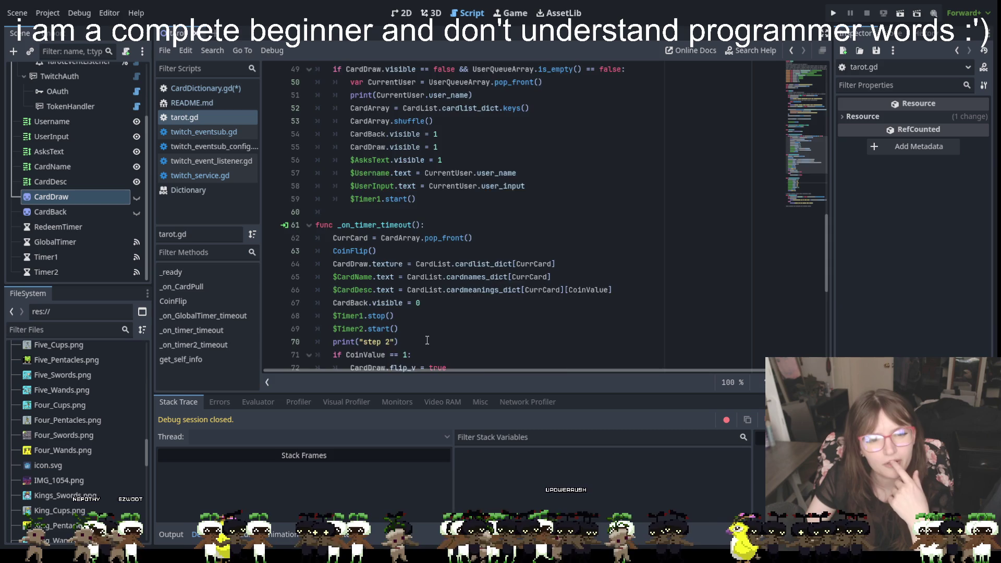
pyautogui.scroll(-2, 377, 287)
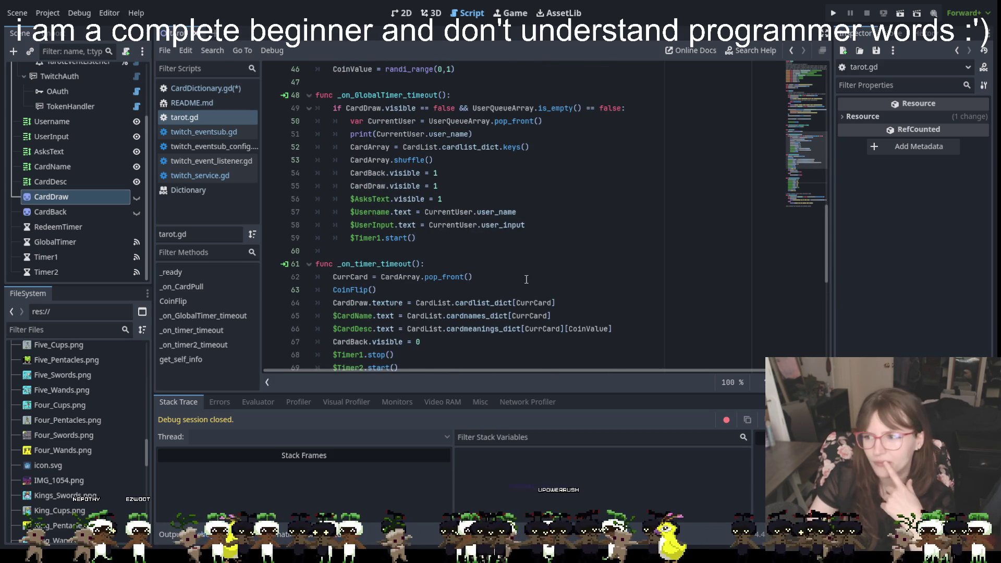
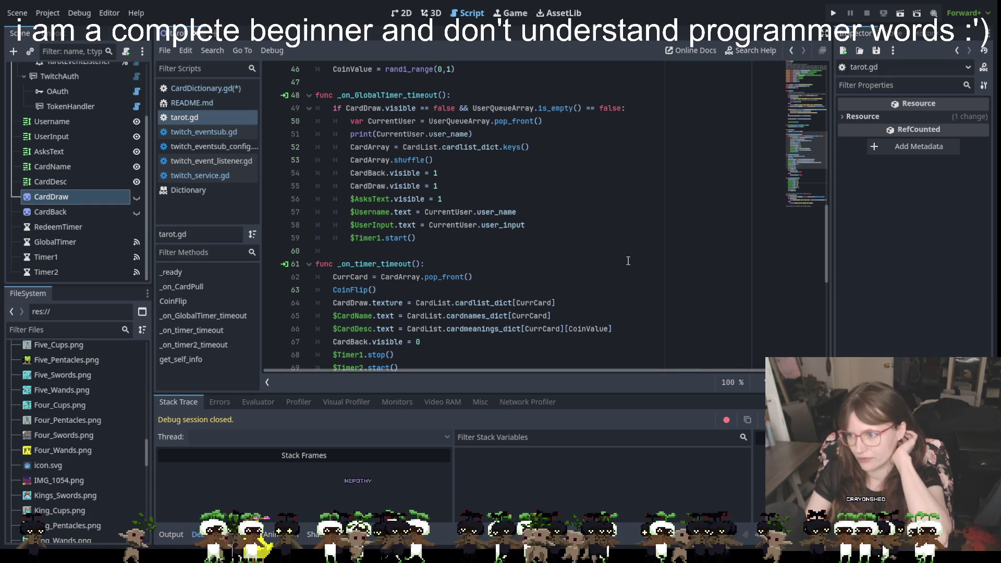
# - Open CardDictionary.gd to view its cardlist_dict of preloaded tarot card images
pyautogui.click(207, 89)
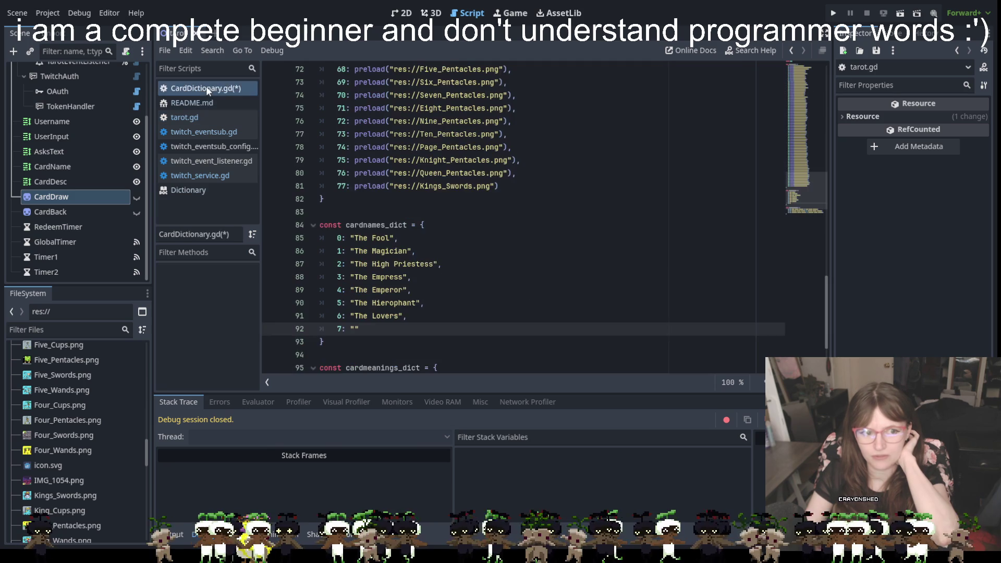
pyautogui.scroll(20, 389, 187)
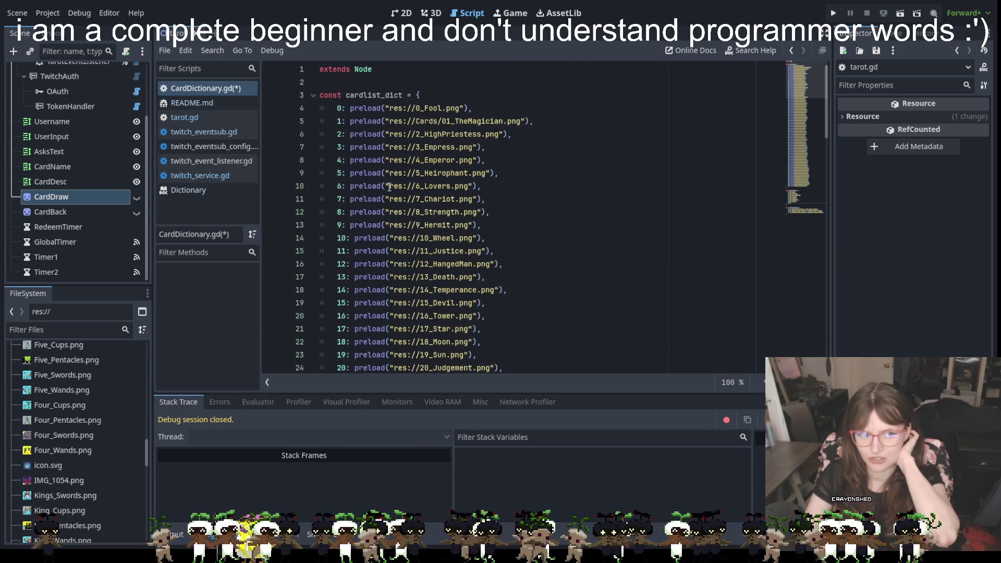
pyautogui.moveTo(392, 192)
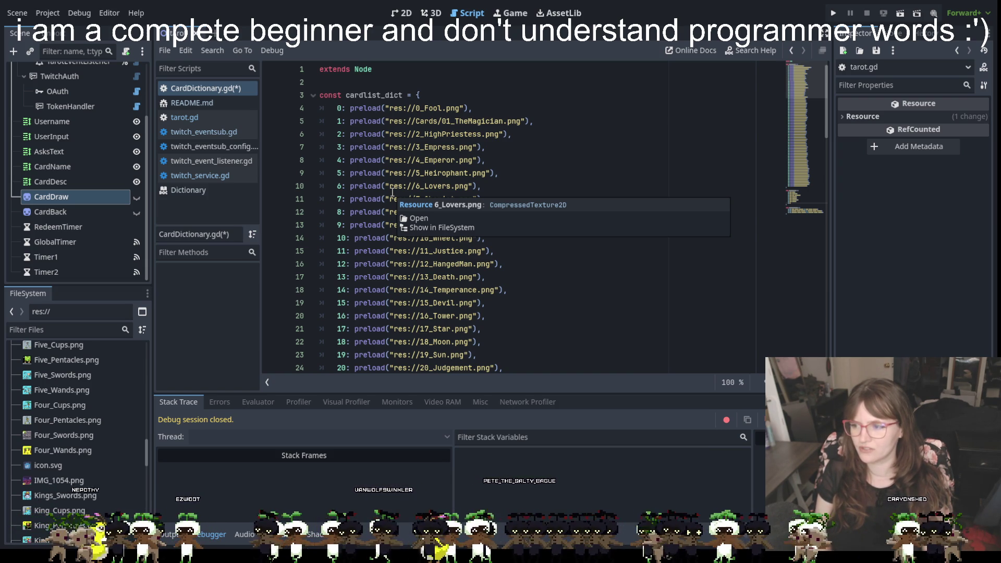
# - Scroll down to cardnames_dict and back to the top, then switch to tarot.gd
pyautogui.scroll(-12, 392, 192)
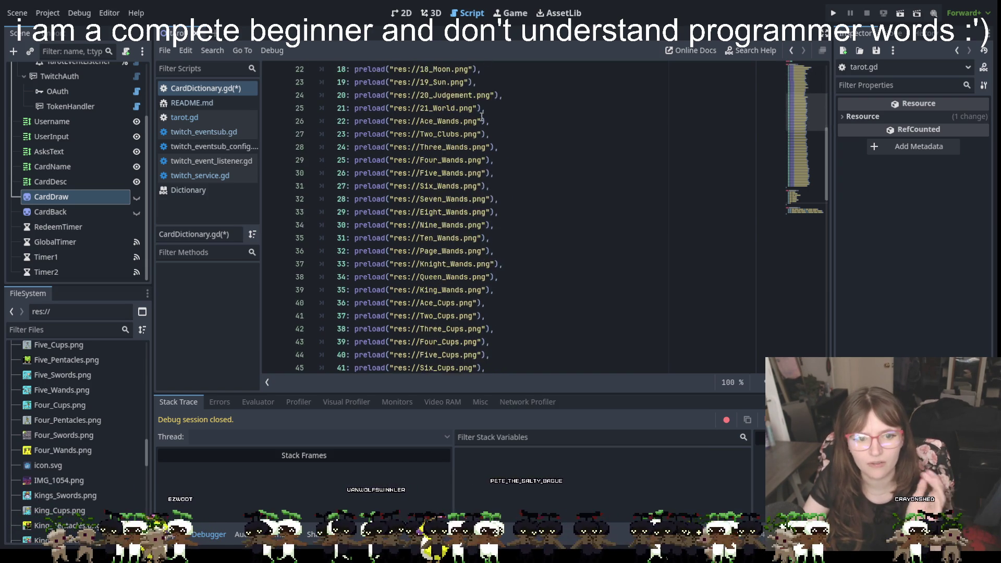
pyautogui.scroll(-10, 486, 126)
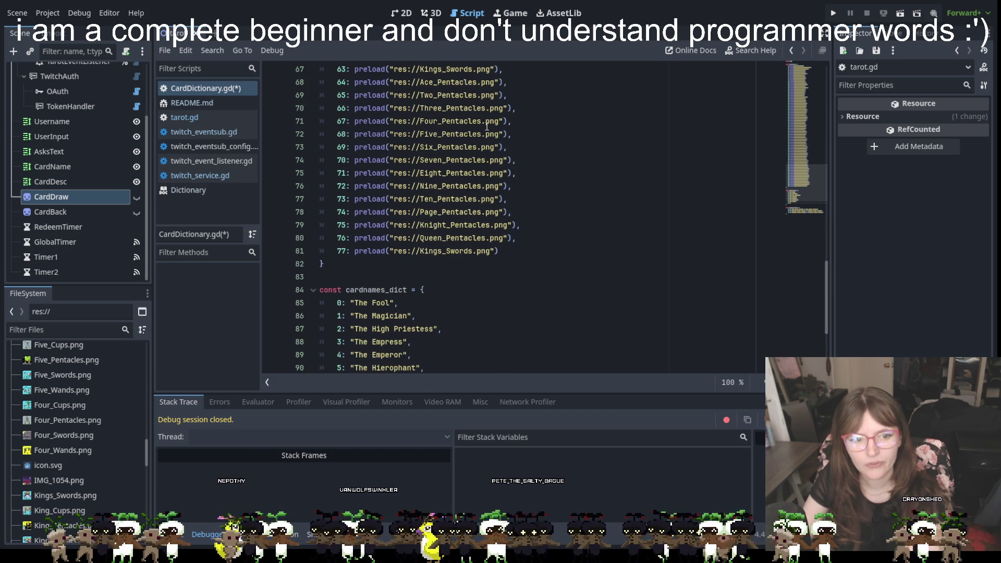
pyautogui.scroll(20, 343, 212)
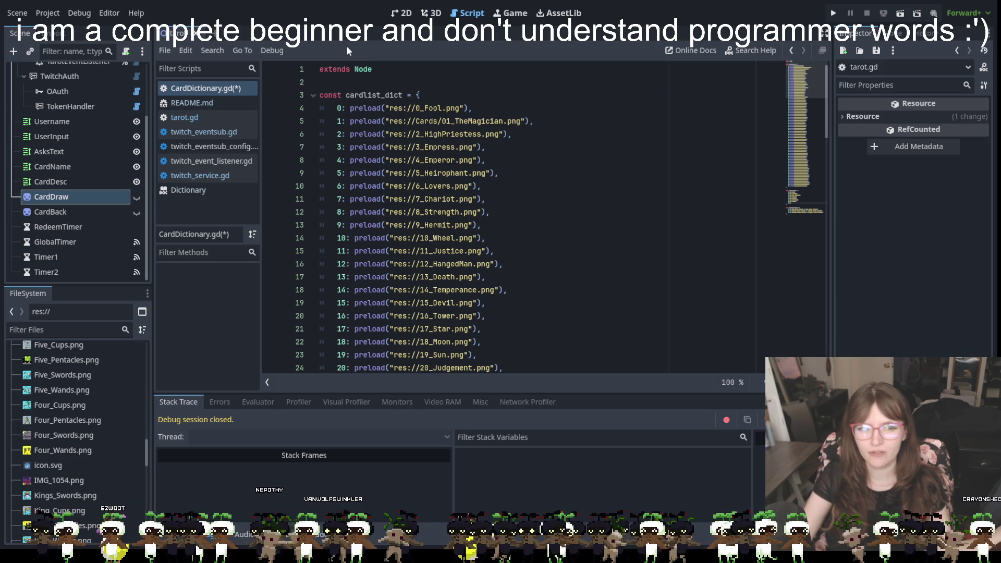
pyautogui.click(189, 118)
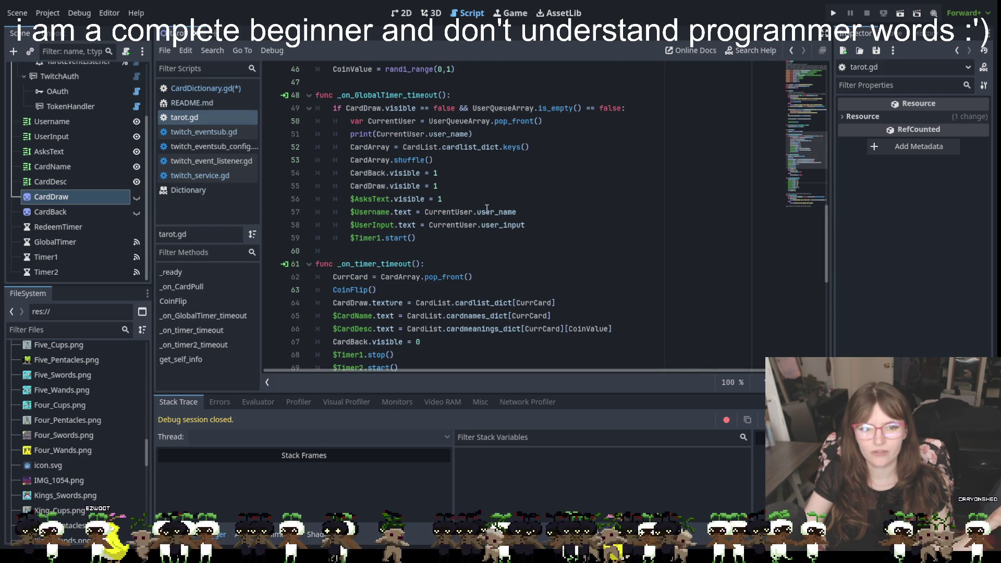
# - Scroll through tarot.gd to review the _on_timer_timeout card-text function
pyautogui.scroll(-9, 486, 208)
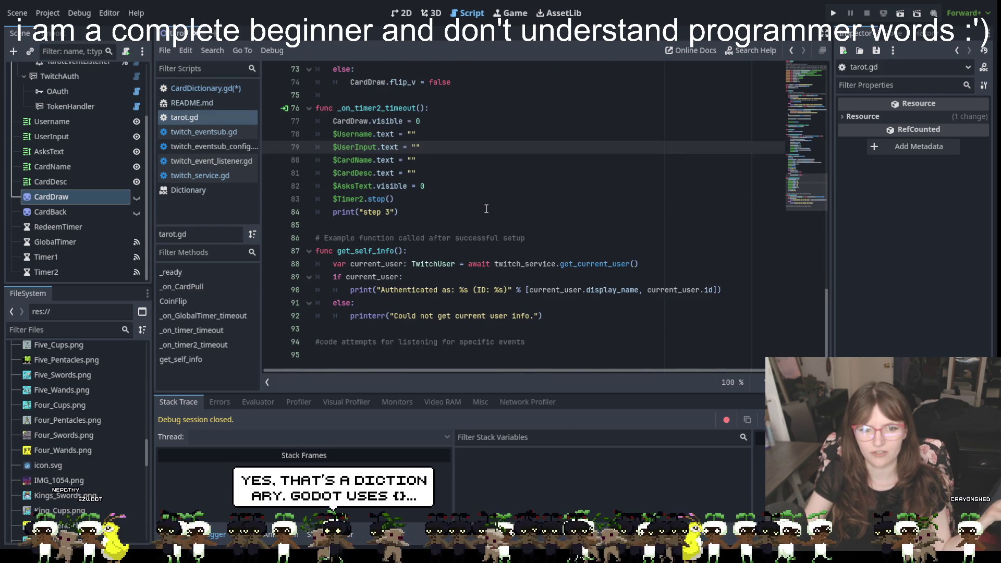
pyautogui.scroll(10, 486, 209)
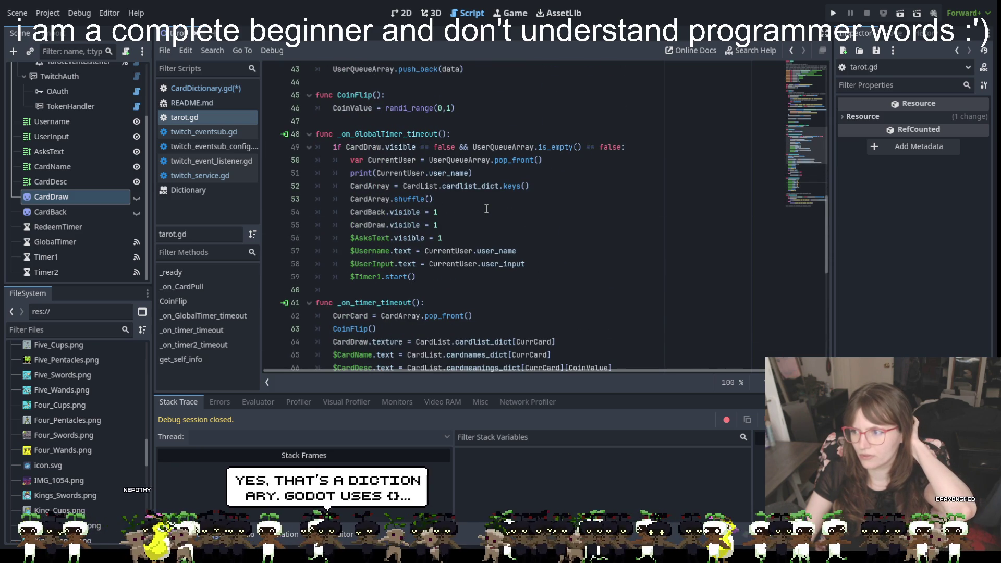
pyautogui.scroll(3, 486, 209)
pyautogui.scroll(4, 486, 209)
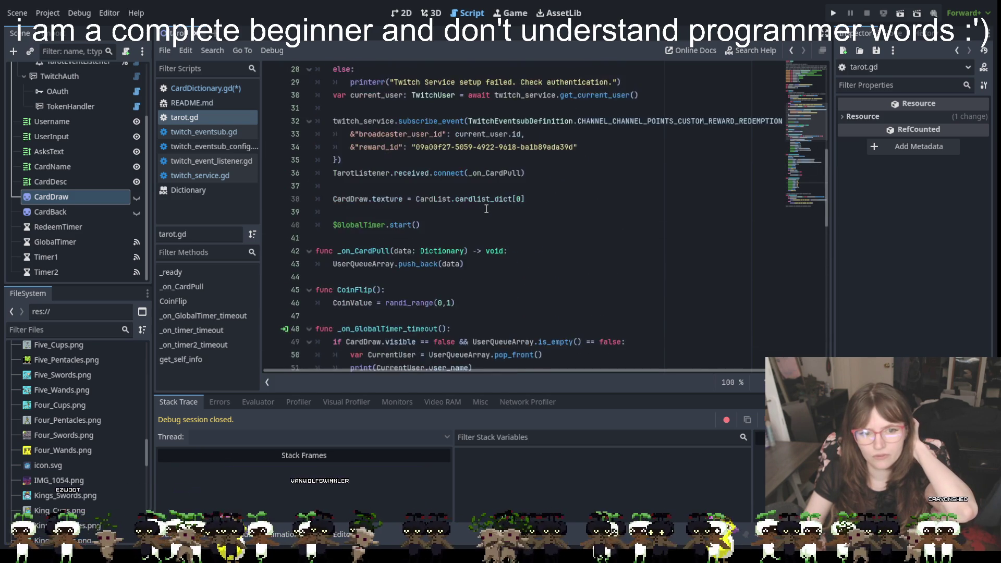
pyautogui.scroll(7, 486, 208)
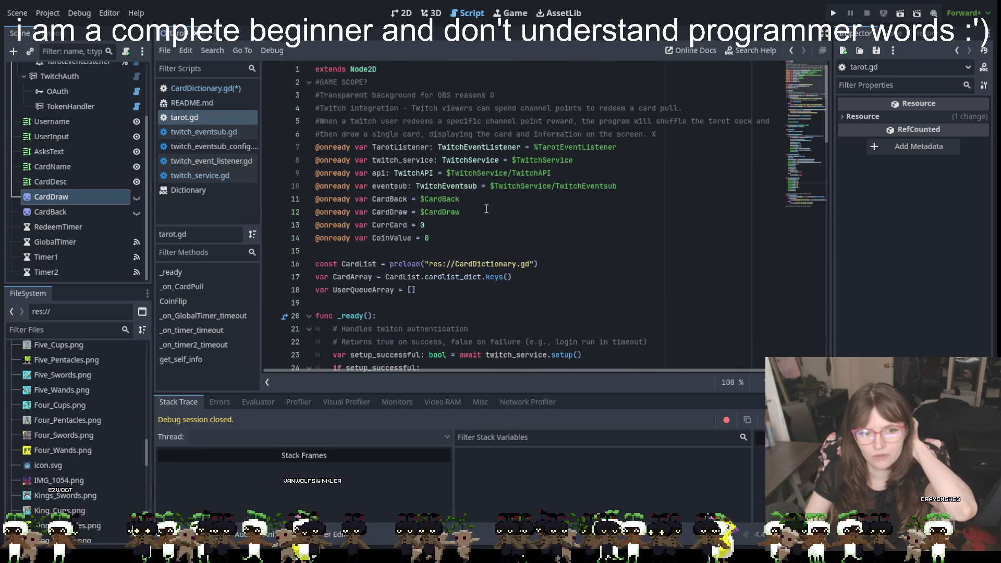
pyautogui.scroll(-15, 485, 209)
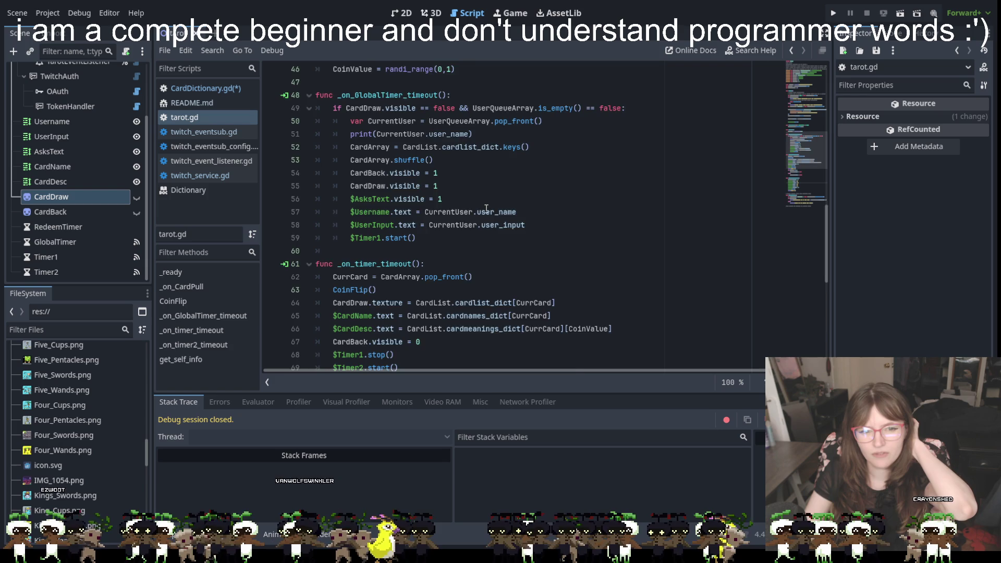
pyautogui.scroll(-3, 486, 209)
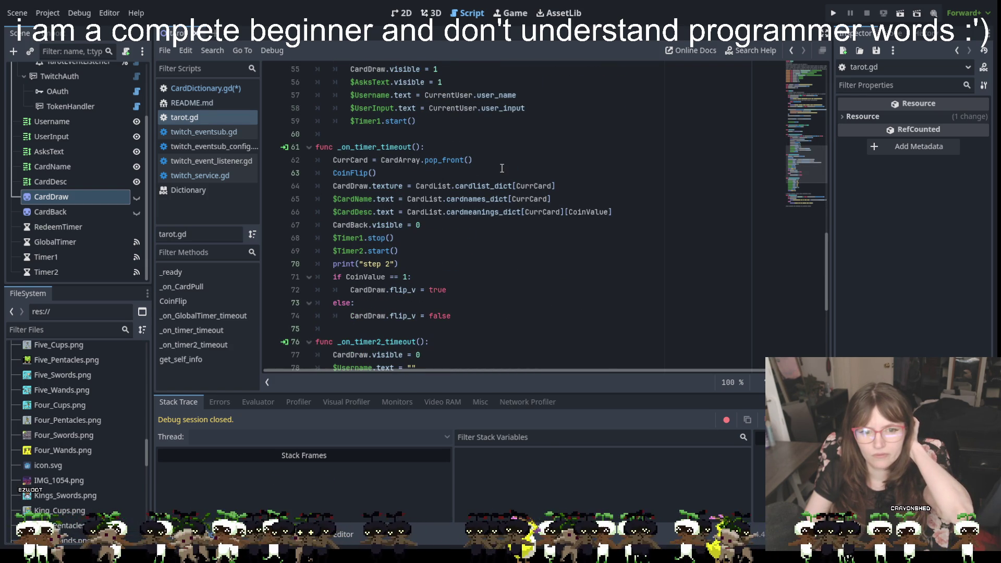
pyautogui.scroll(-1, 458, 182)
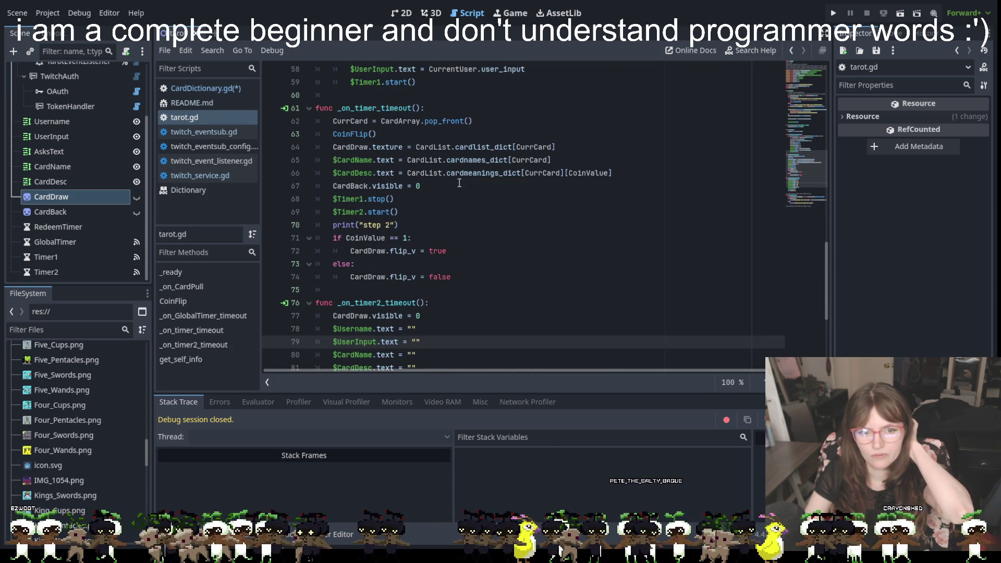
# - Check the pop_front documentation, then open the Twitcher addon's README.md
pyautogui.moveTo(453, 120)
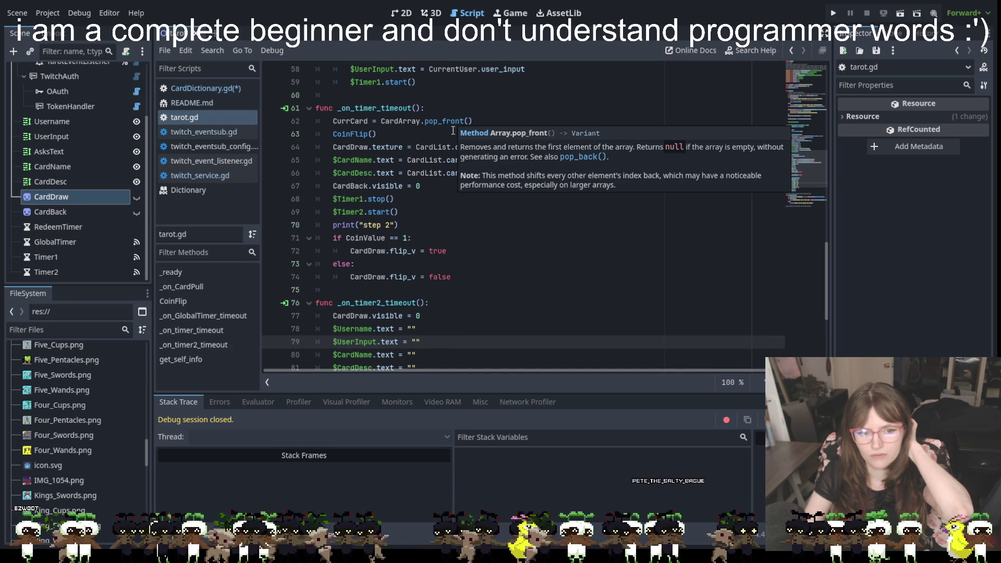
pyautogui.click(512, 251)
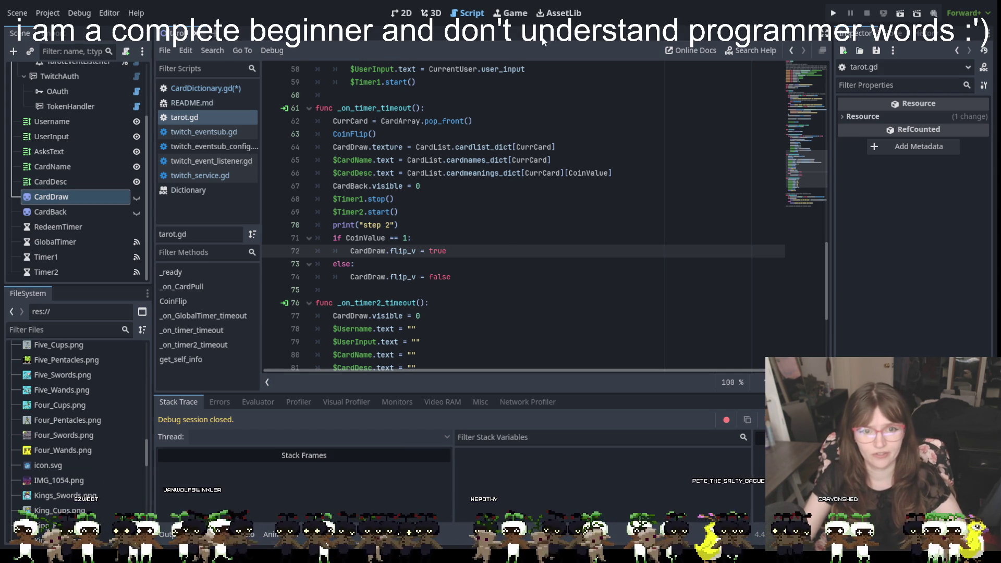
pyautogui.click(192, 102)
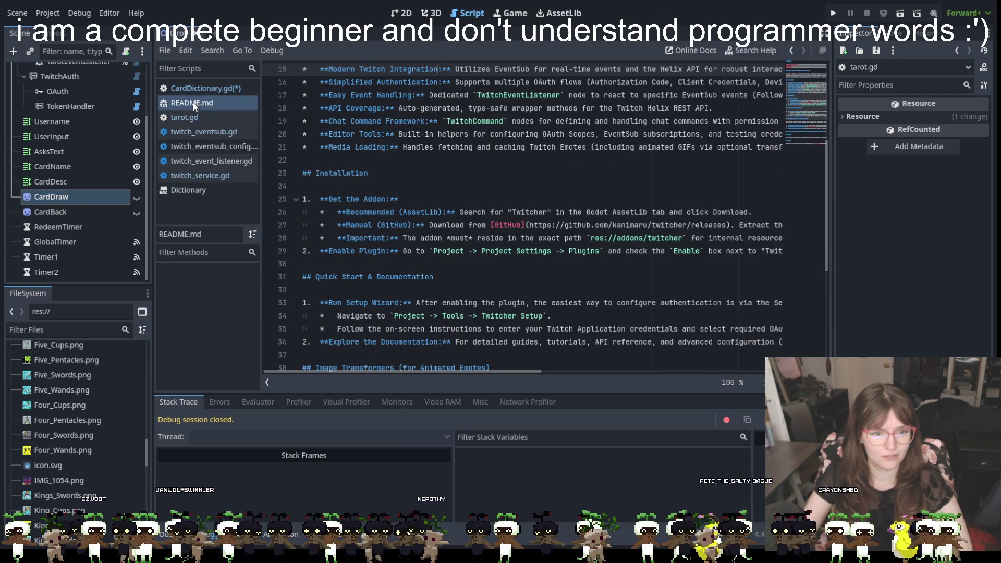
pyautogui.click(203, 89)
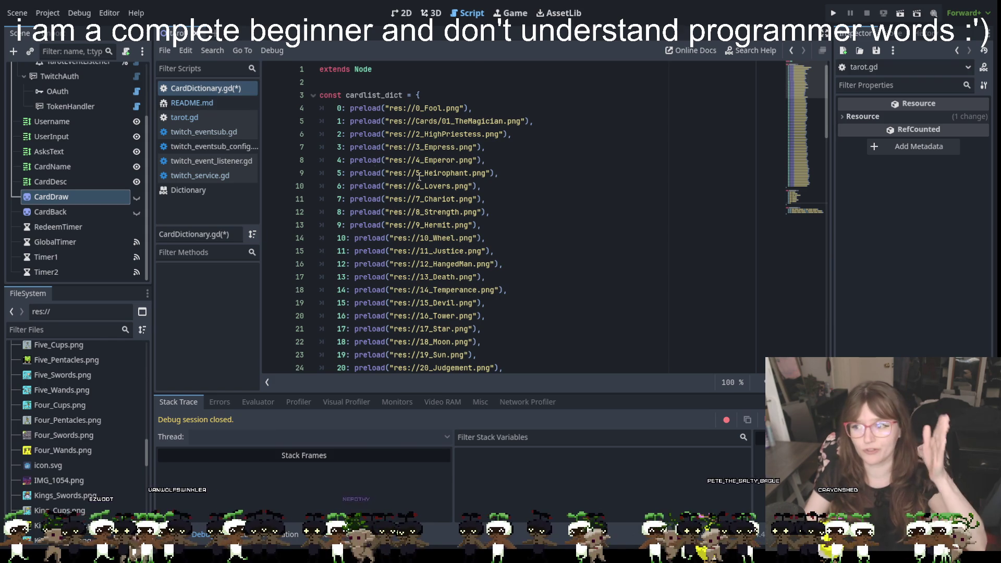
pyautogui.scroll(-20, 469, 227)
pyautogui.scroll(-5, 469, 228)
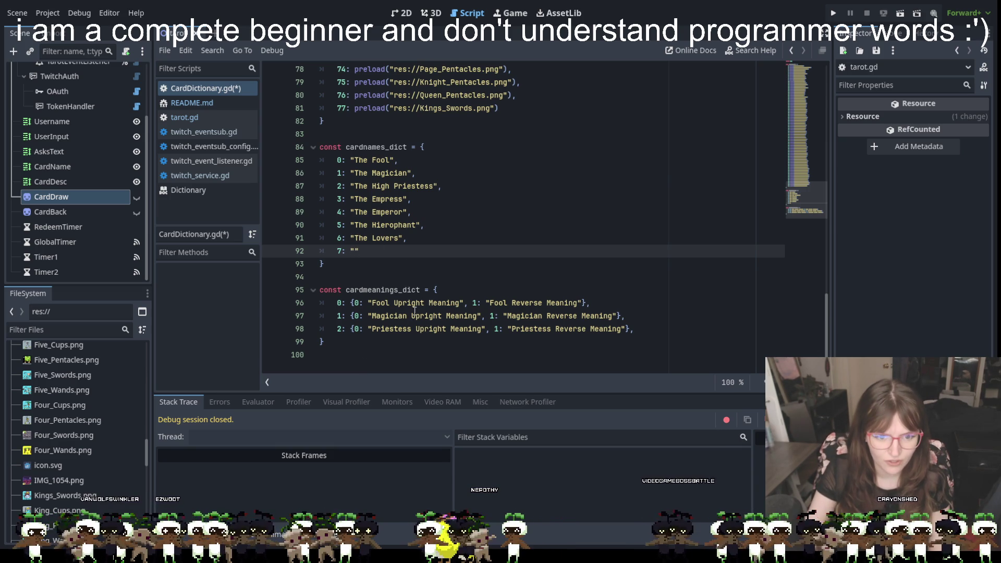
pyautogui.scroll(20, 414, 309)
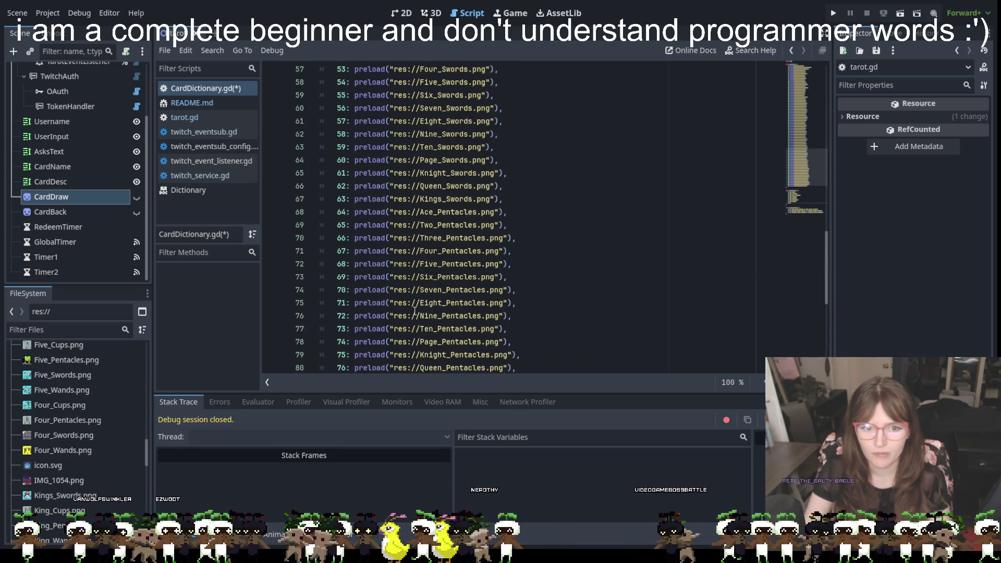
pyautogui.scroll(5, 415, 311)
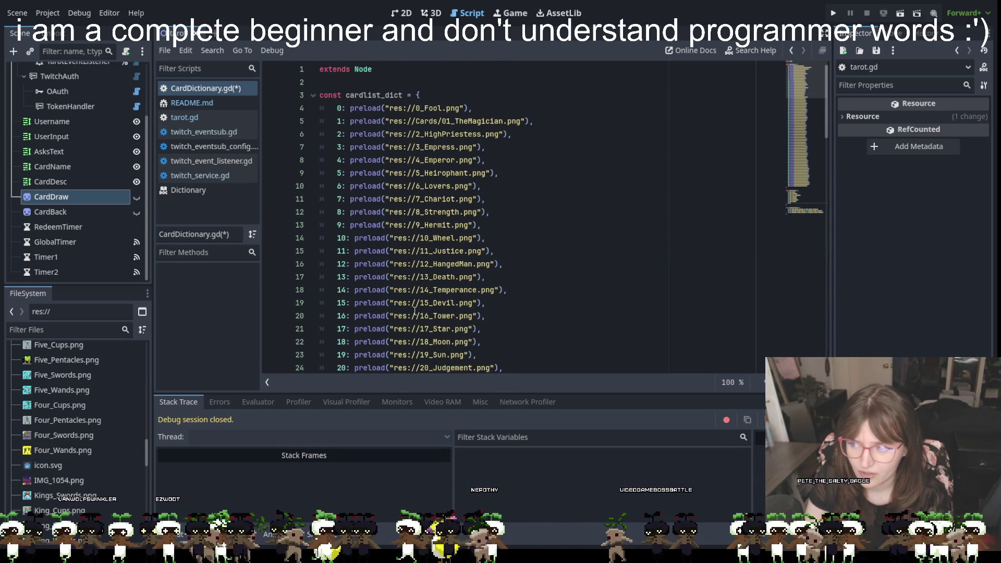
pyautogui.scroll(-19, 675, 253)
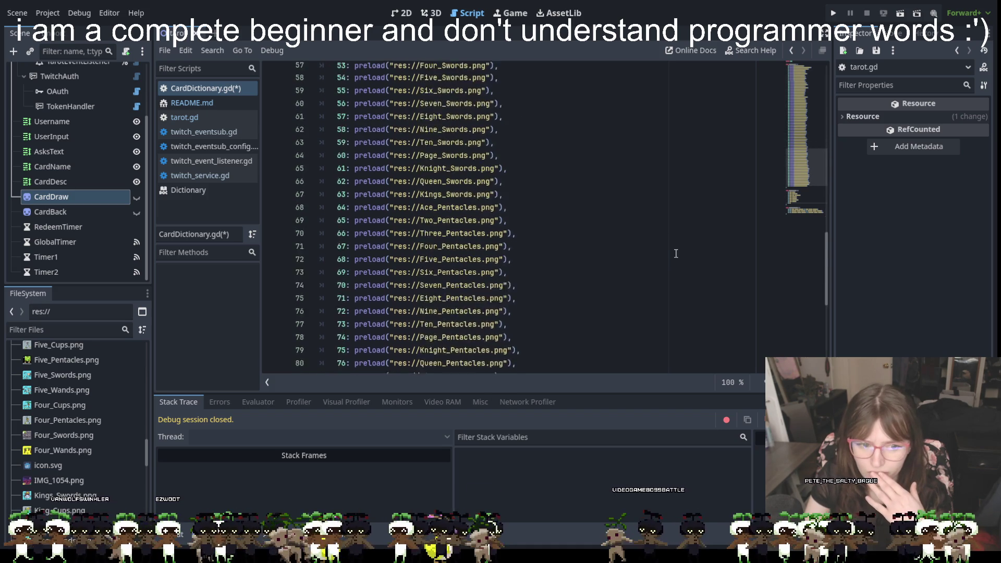
pyautogui.scroll(-7, 675, 253)
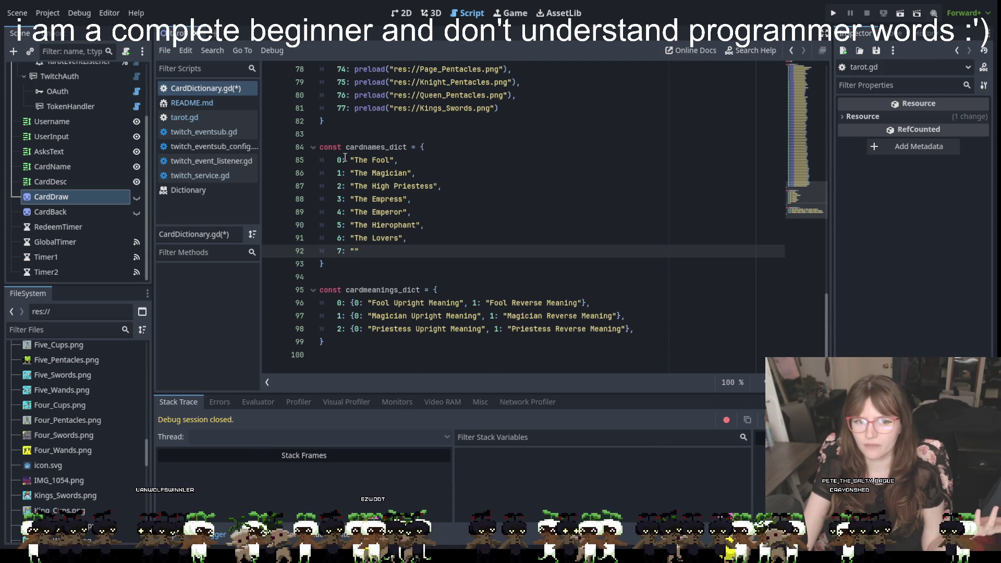
pyautogui.scroll(8, 345, 157)
pyautogui.scroll(-6, 422, 140)
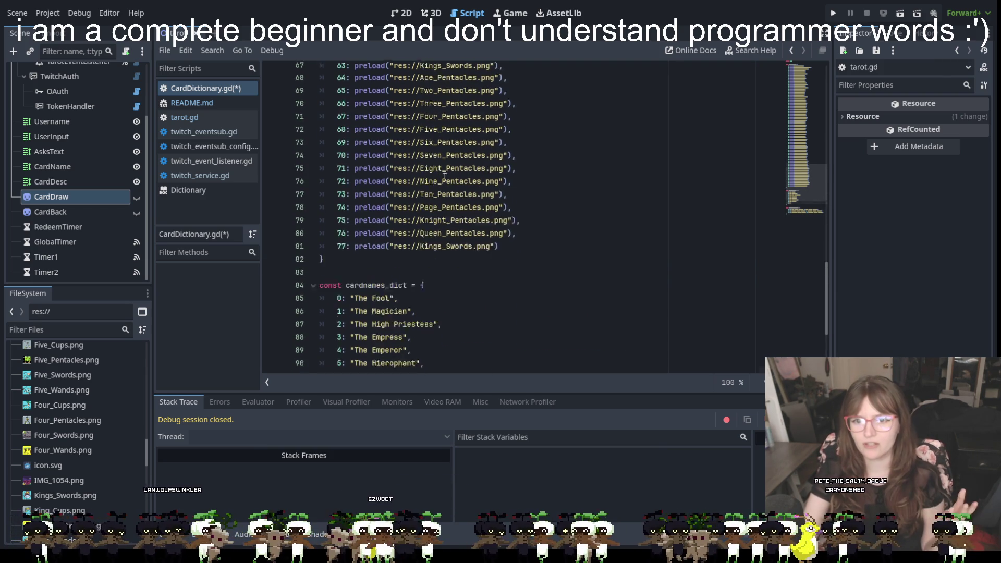
pyautogui.scroll(1, 438, 172)
pyautogui.scroll(6, 451, 207)
pyautogui.scroll(17, 451, 206)
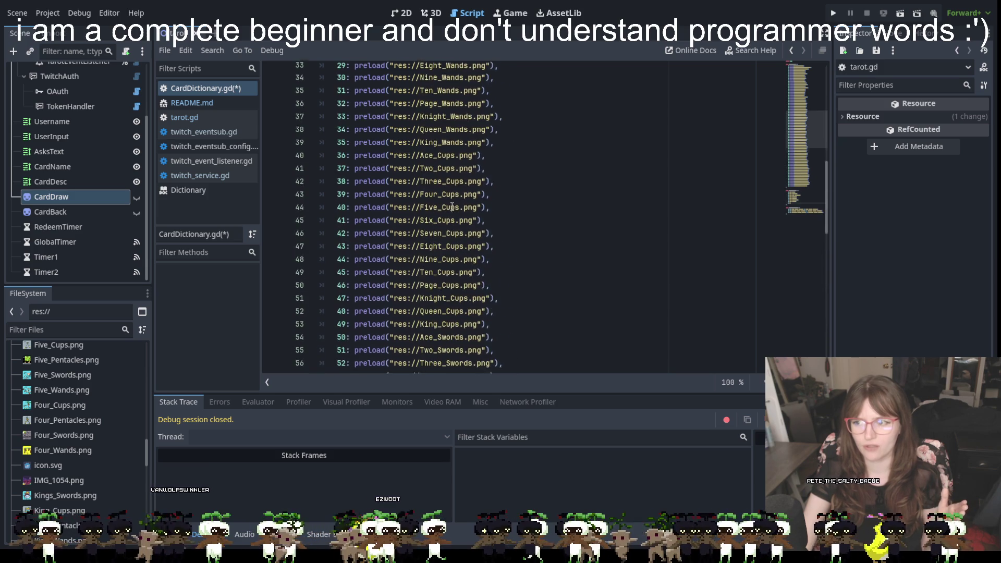
pyautogui.scroll(-3, 451, 206)
pyautogui.scroll(3, 451, 206)
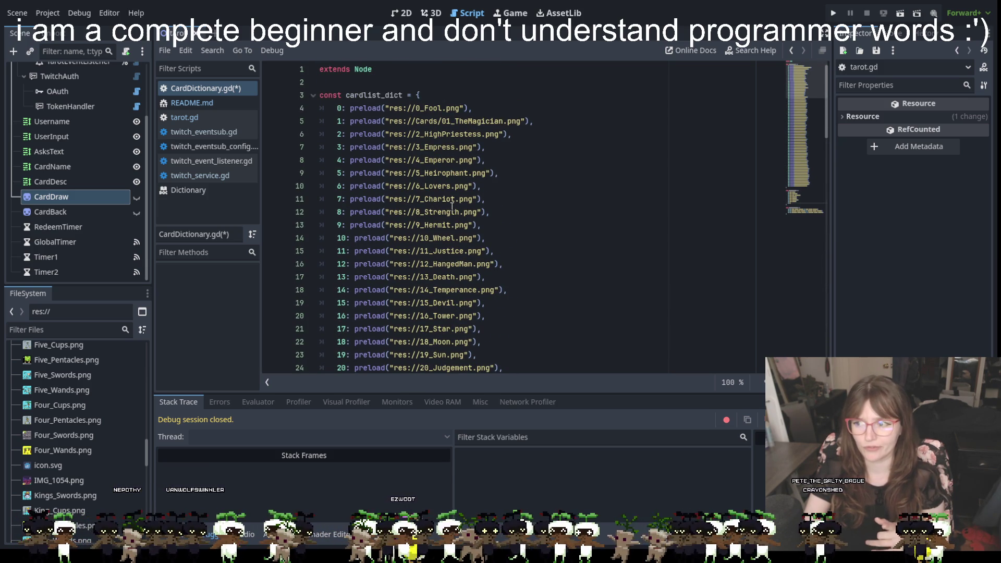
pyautogui.scroll(-20, 451, 207)
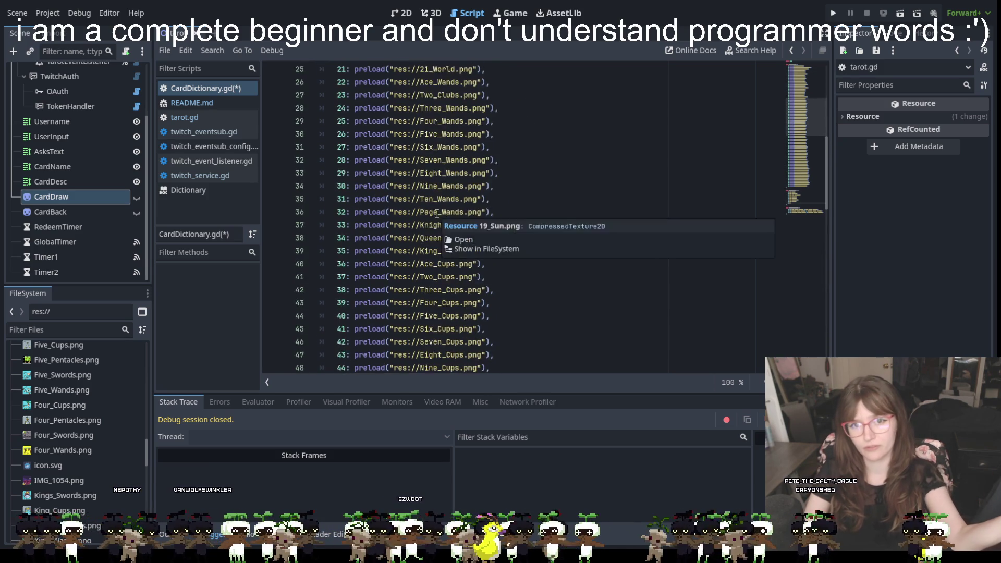
pyautogui.scroll(-1, 432, 227)
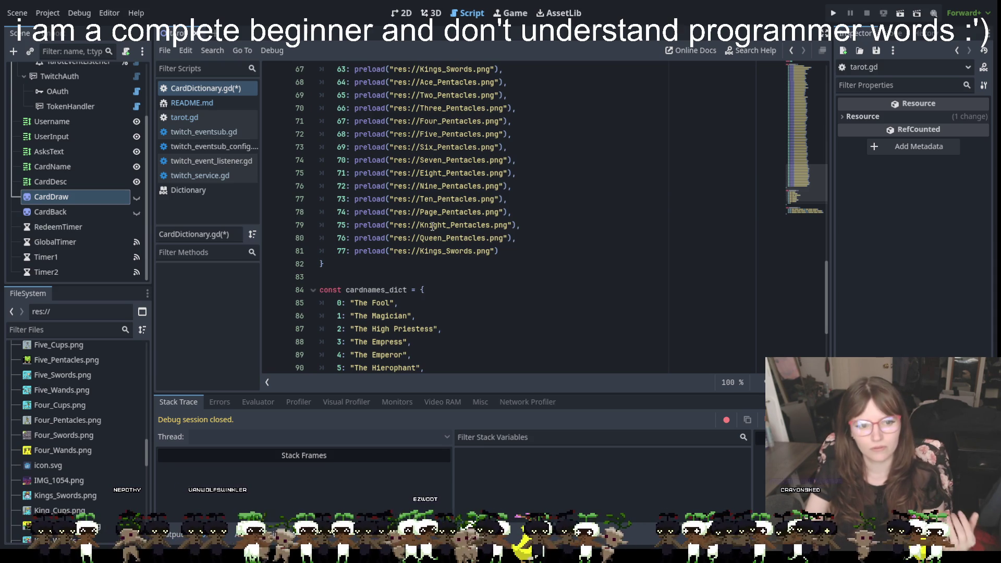
pyautogui.scroll(-4, 432, 225)
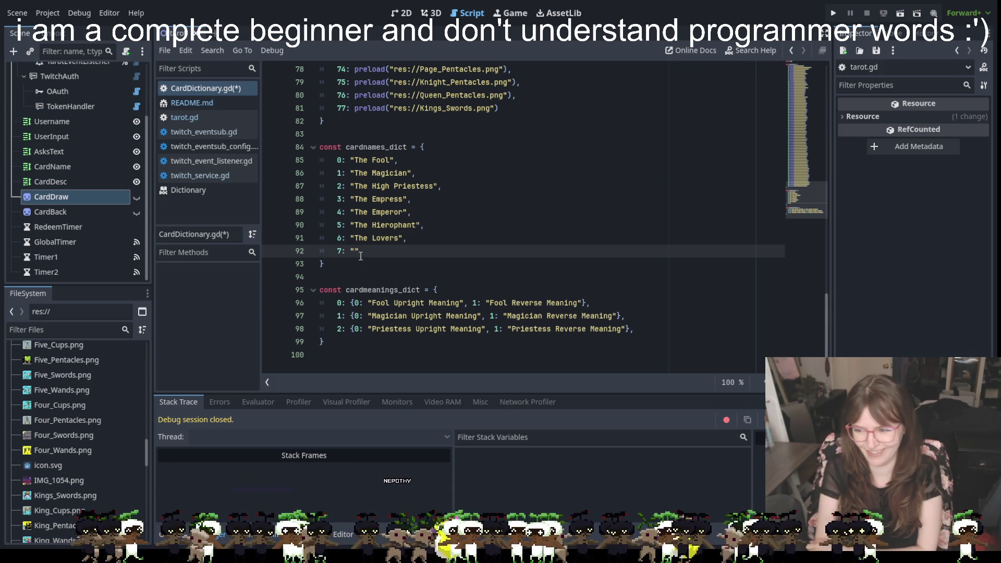
# - Name key 7 "The Chariot" and add entry 8: "Strength" to cardnames_dict
pyautogui.write('The Chari')
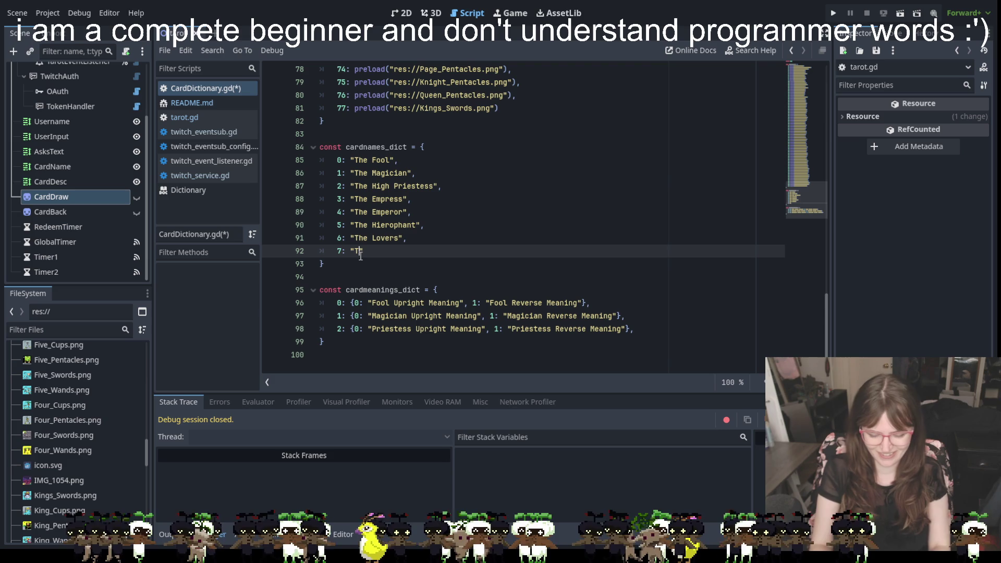
pyautogui.write('ot')
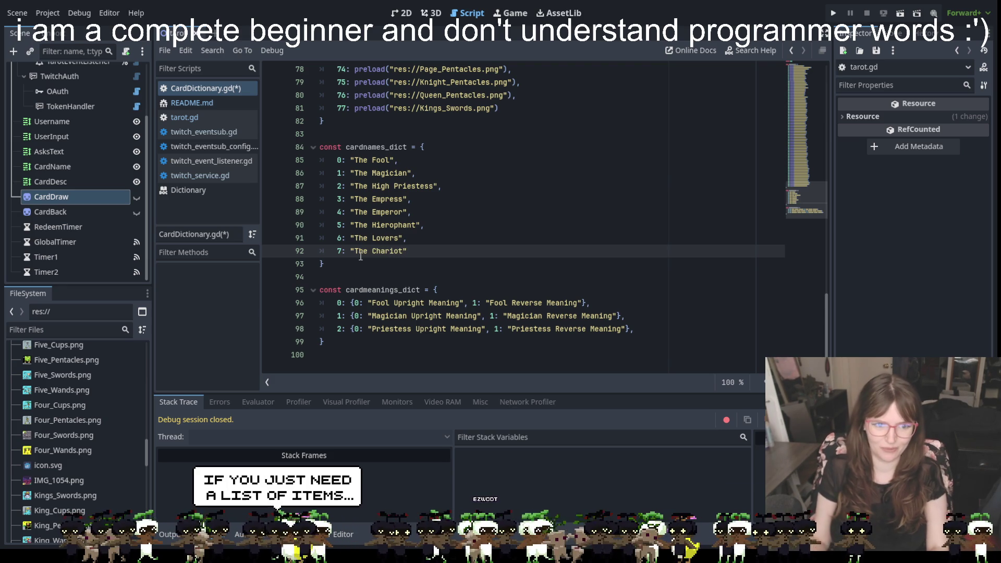
pyautogui.press('Return')
pyautogui.write('8: ""')
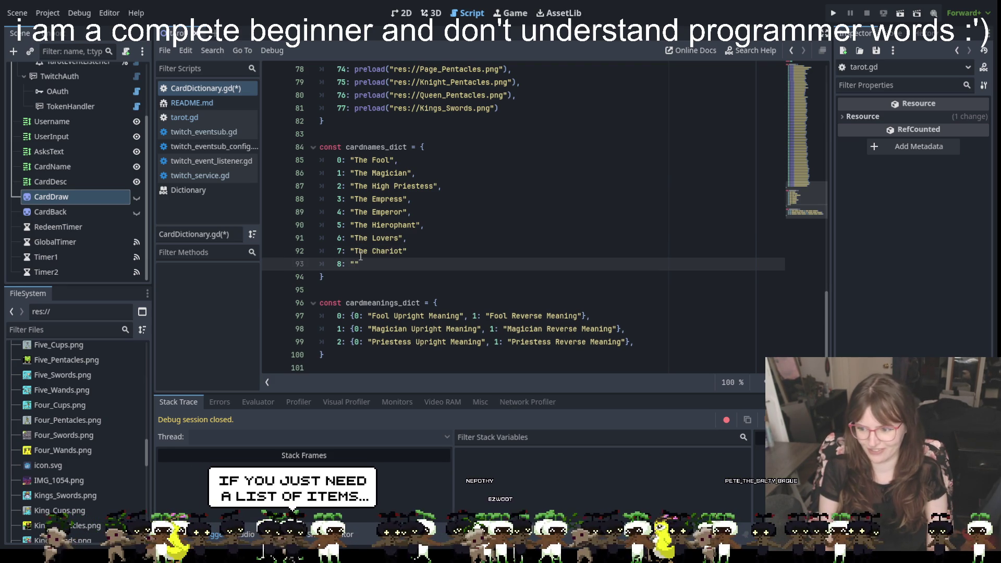
pyautogui.press('BackSpace')
pyautogui.write('Strength0"')
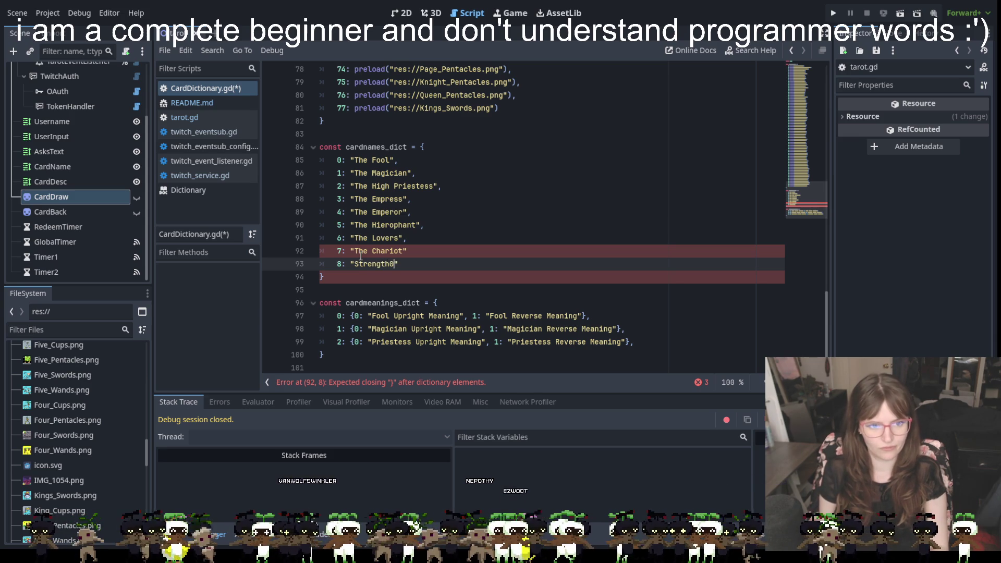
pyautogui.press('BackSpace')
pyautogui.press('Right')
# - Start entry 9 and add trailing commas after The Chariot and Strength entries
pyautogui.press('Return')
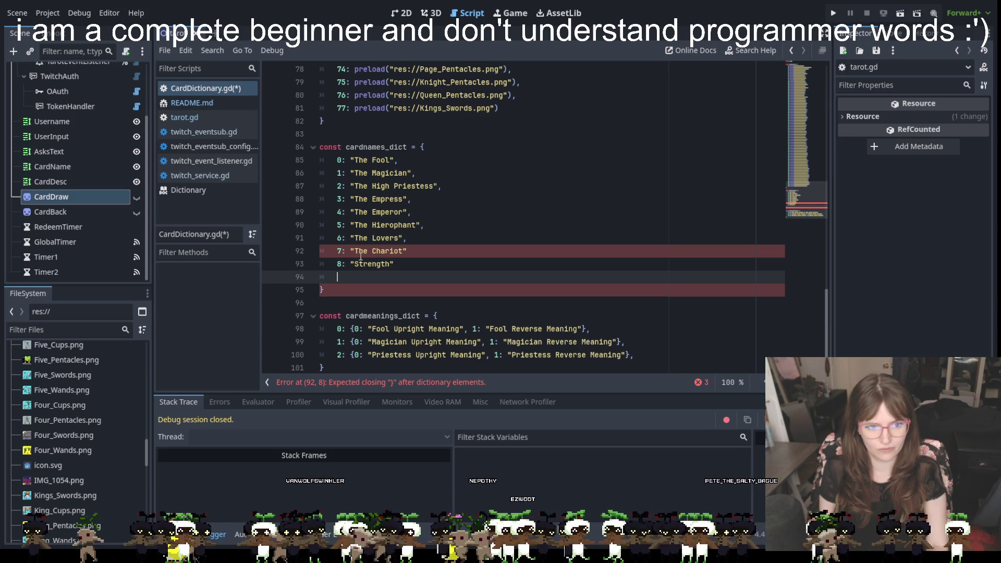
pyautogui.write('9:')
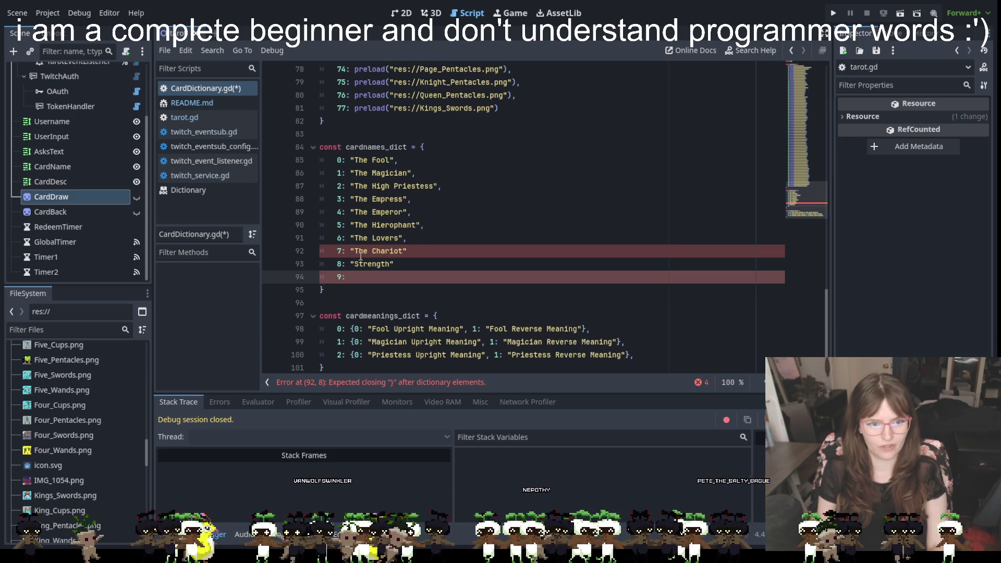
pyautogui.click(409, 251)
pyautogui.write(',')
pyautogui.click(399, 269)
pyautogui.write(',')
pyautogui.click(393, 279)
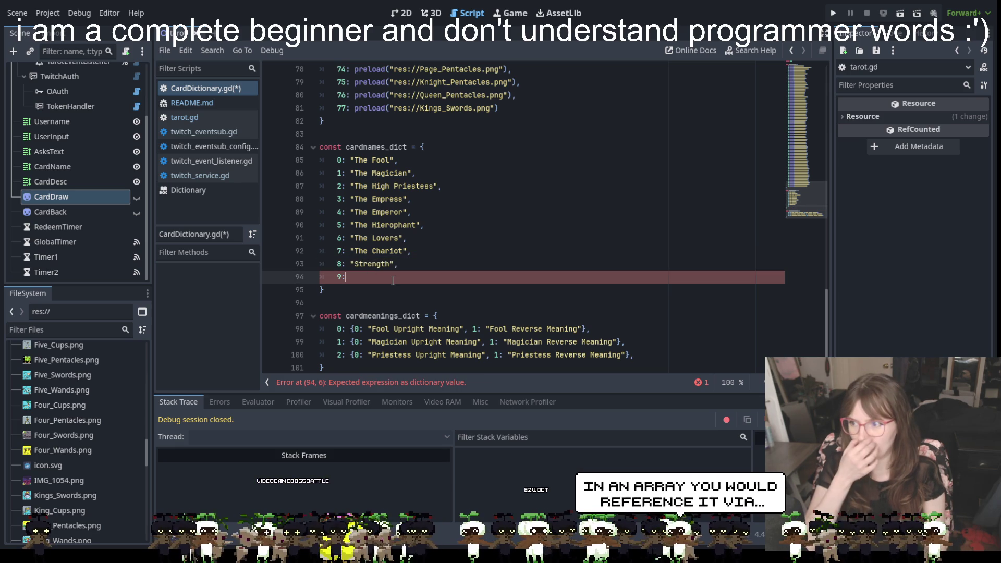